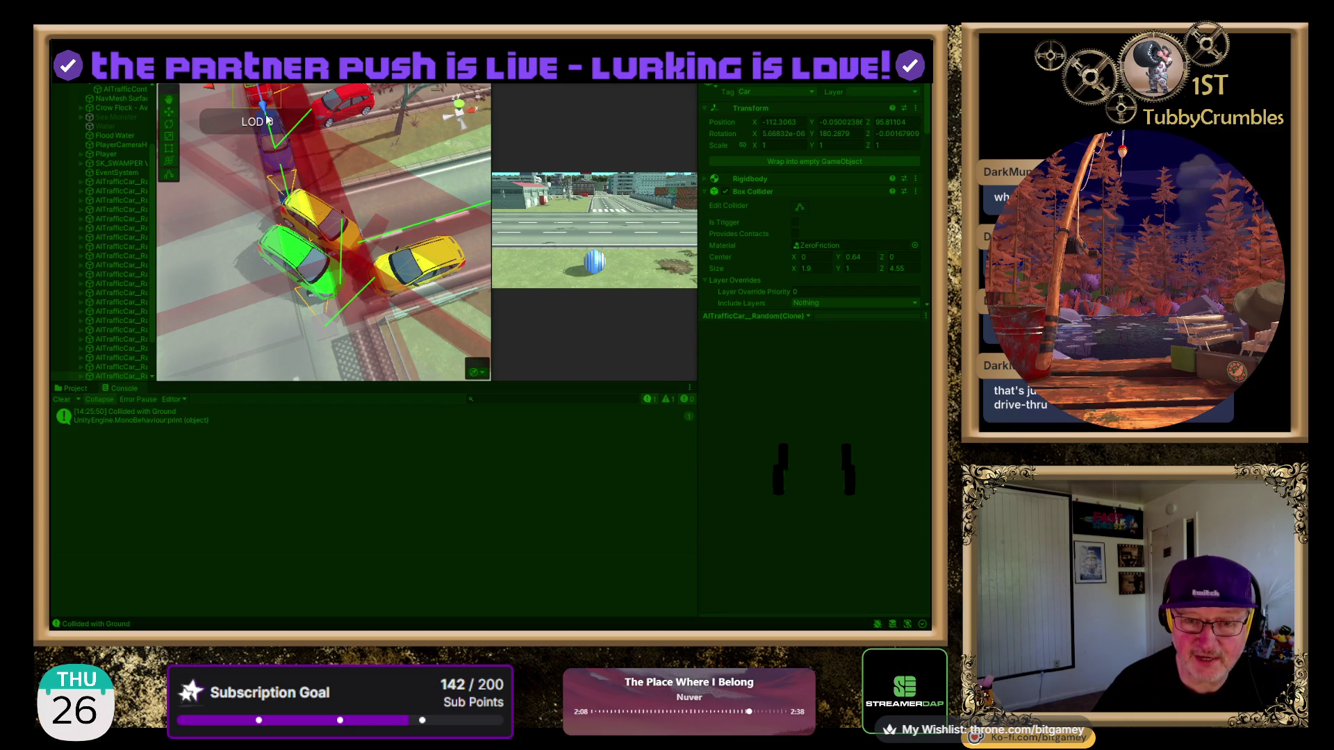
- Show the AI Traffic Controller settings, orbit around the jammed intersection and select the yellow car
left_click(353, 104)
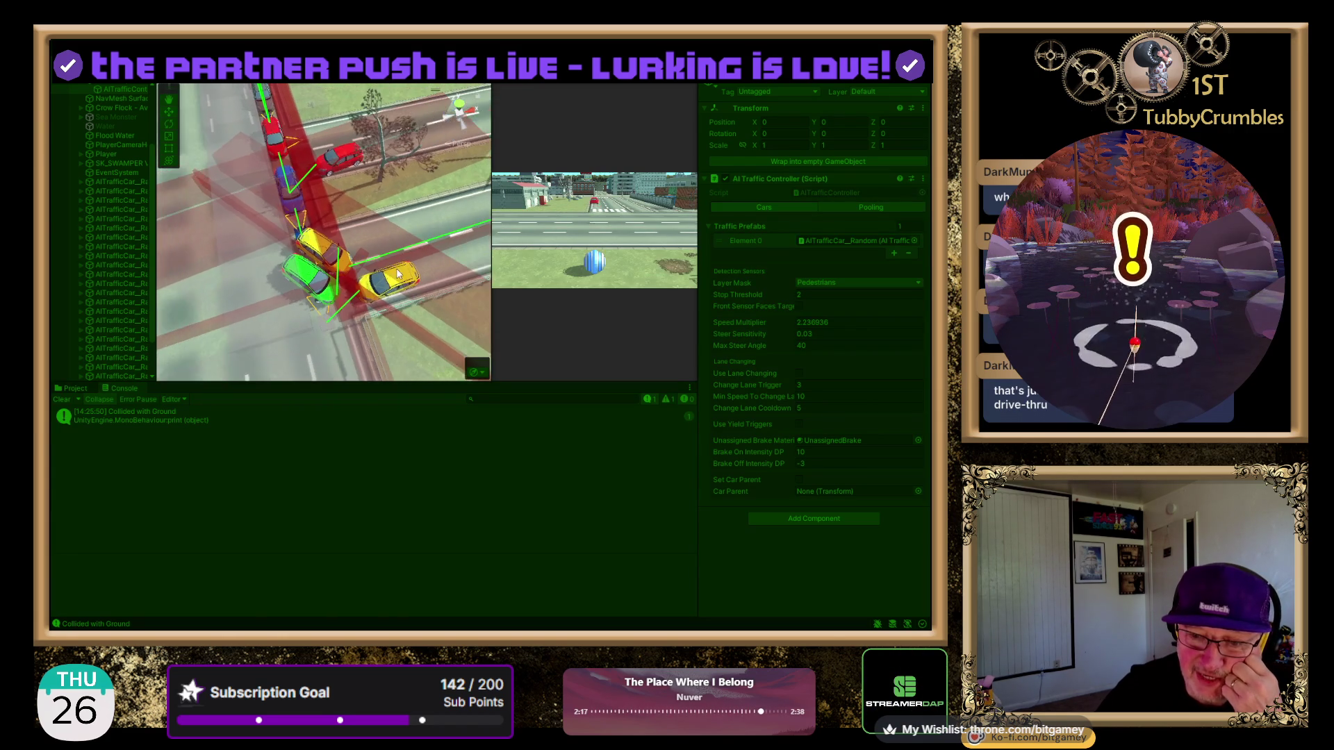
scroll(284, 364, "down", 3)
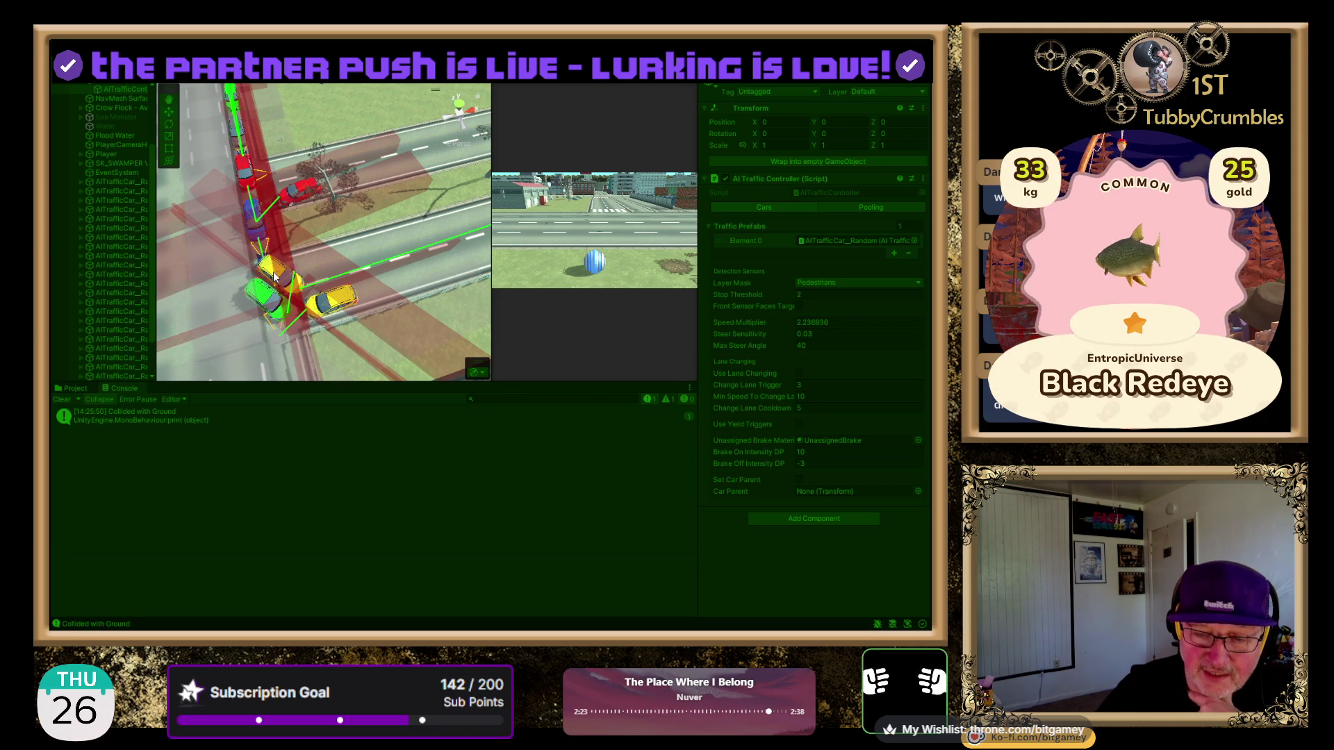
mouse_move(304, 297)
left_mouse_down()
mouse_move(265, 276)
mouse_move(462, 226)
left_mouse_up()
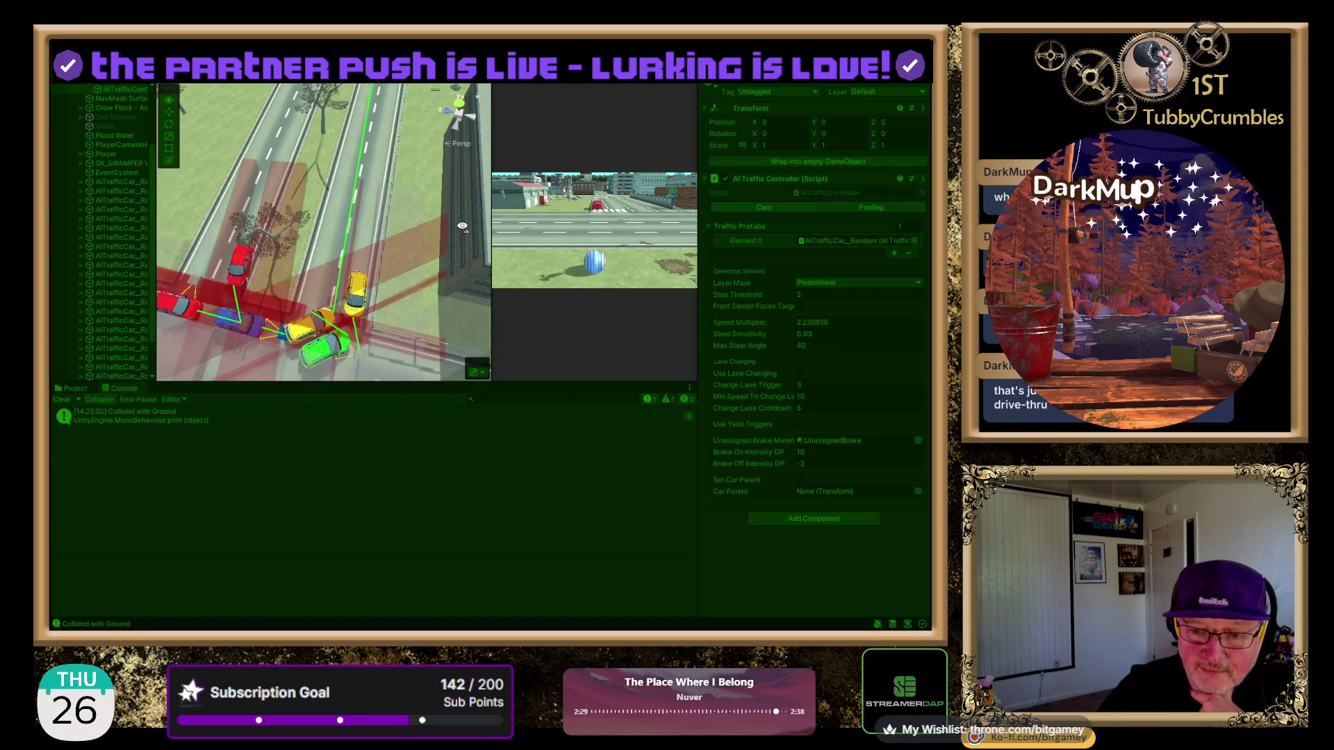
left_click(304, 326)
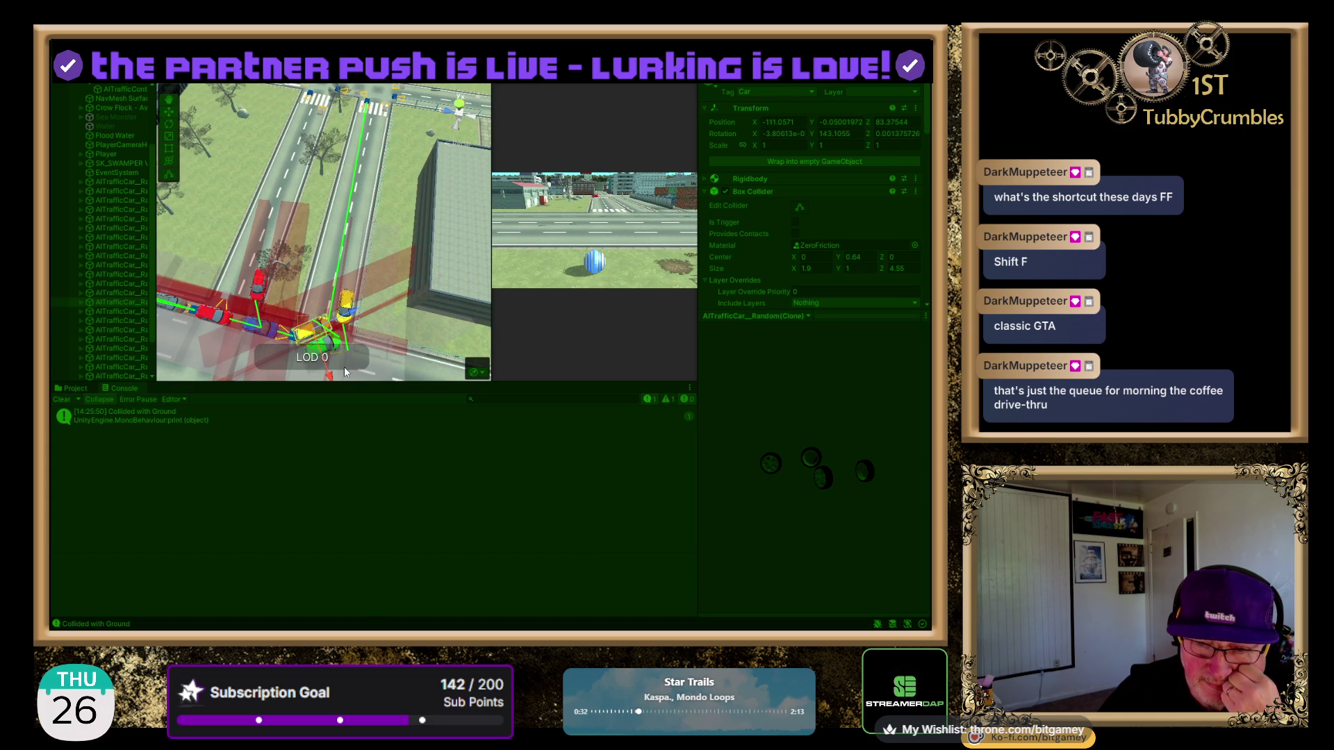
key("shift+f")
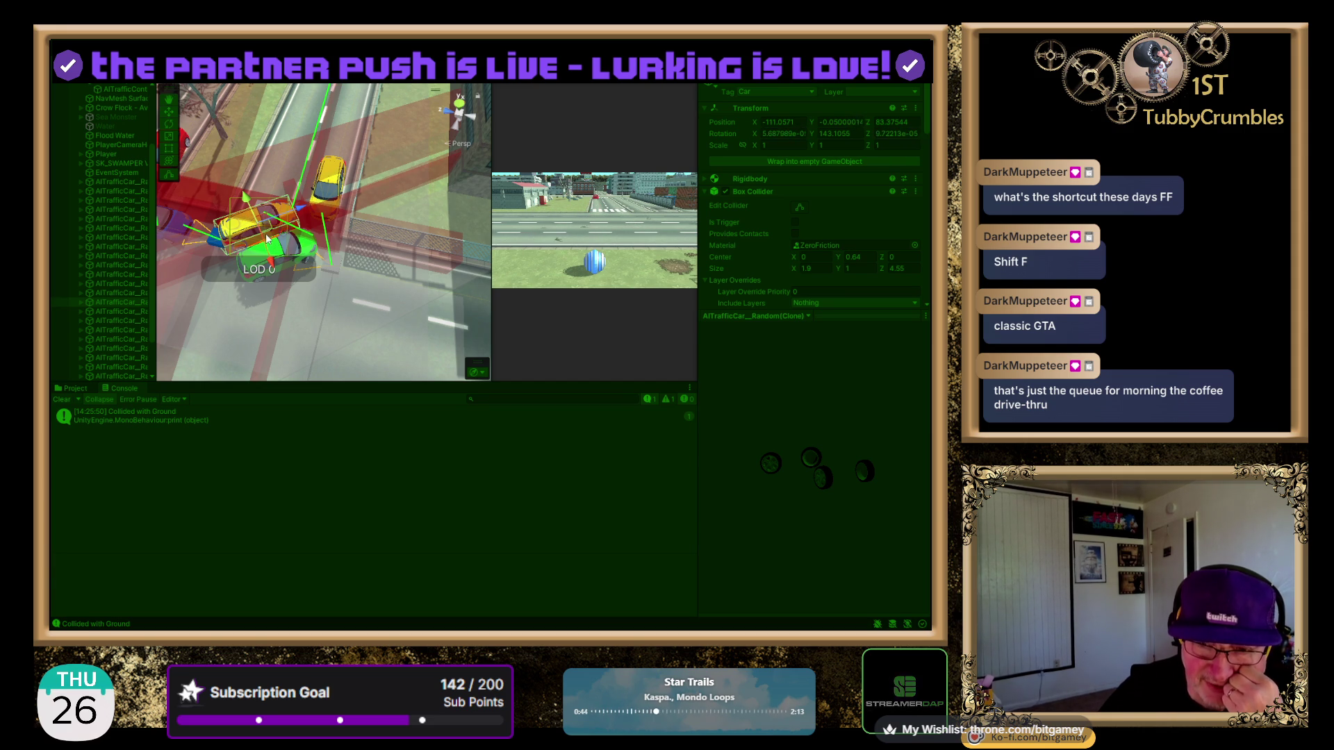
key("shift+f")
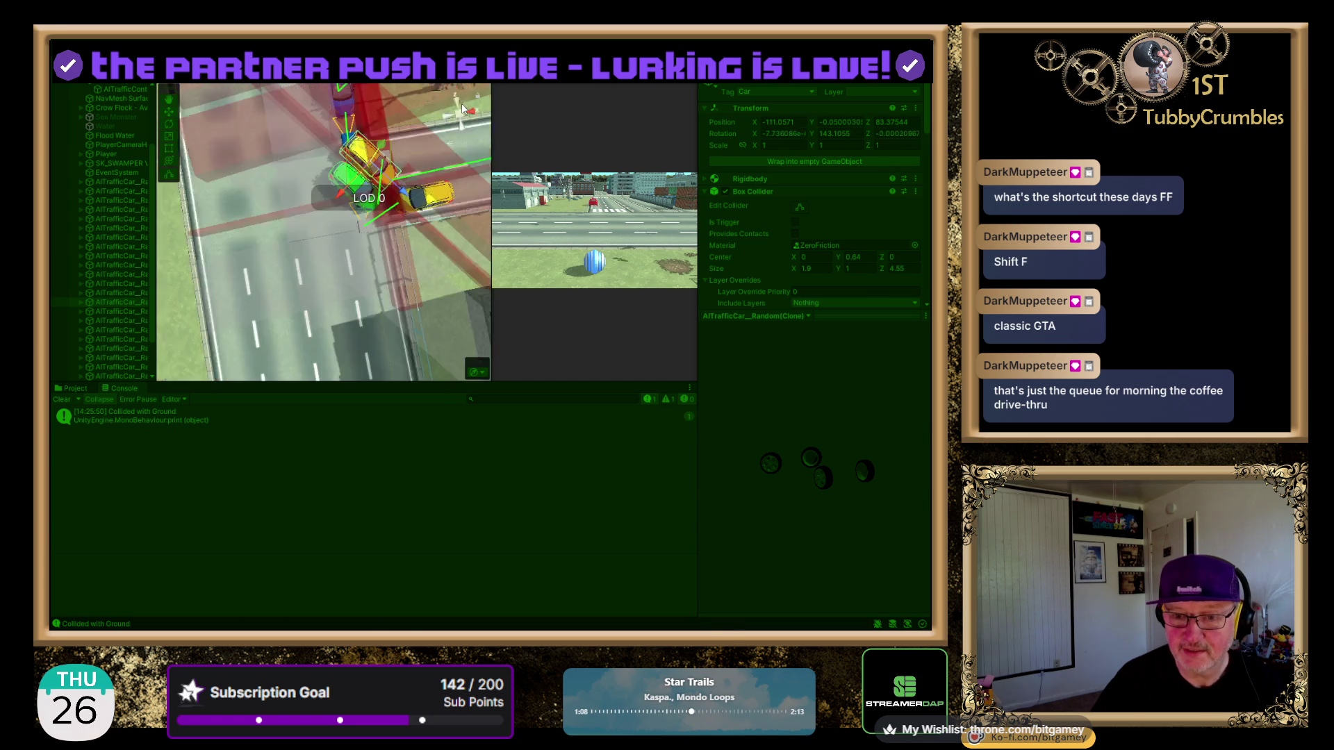
left_click_drag(335, 336, 126, 347)
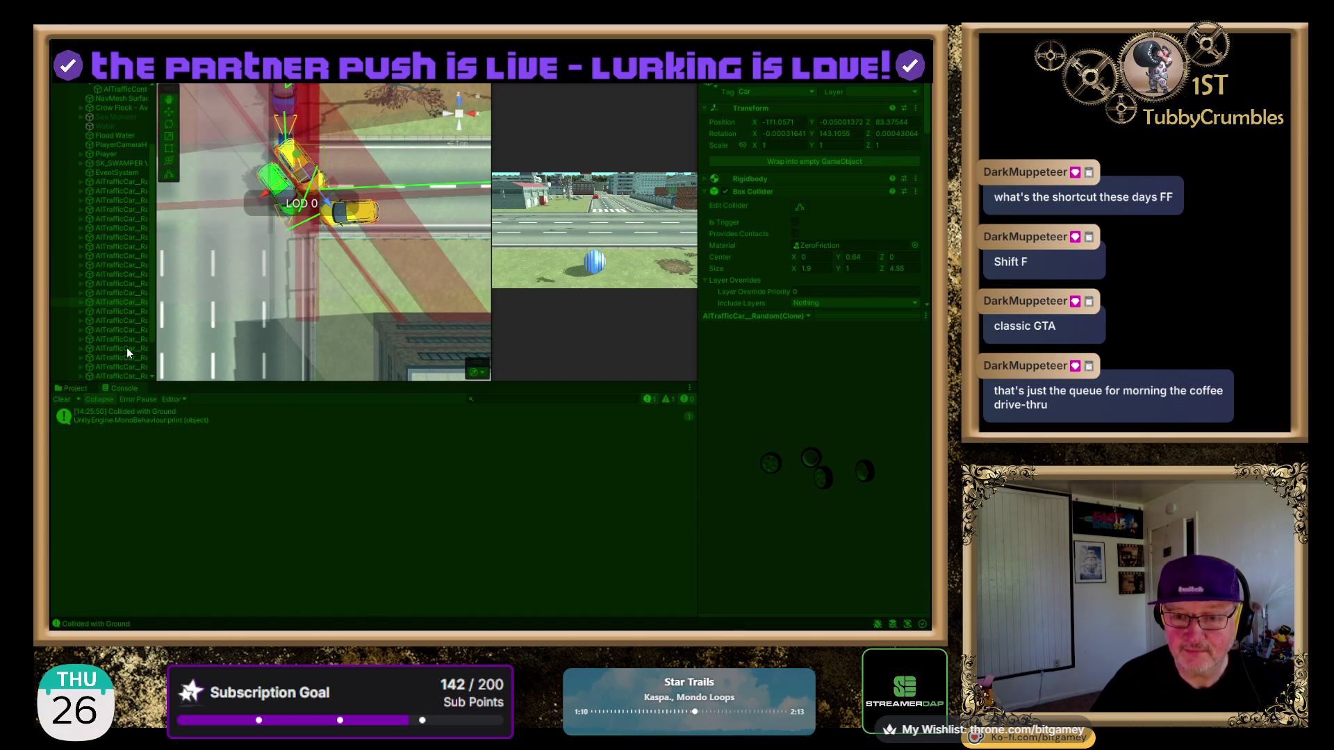
key("shift+f")
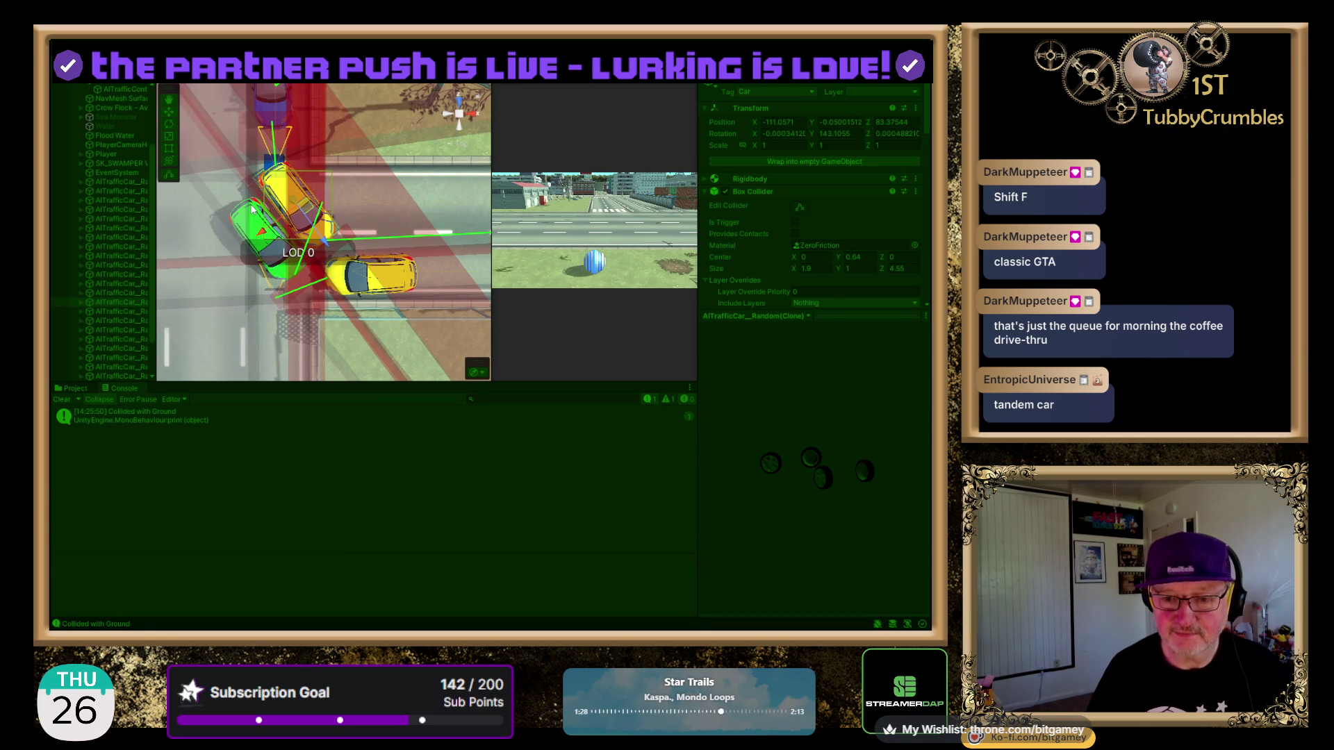
left_click(268, 164)
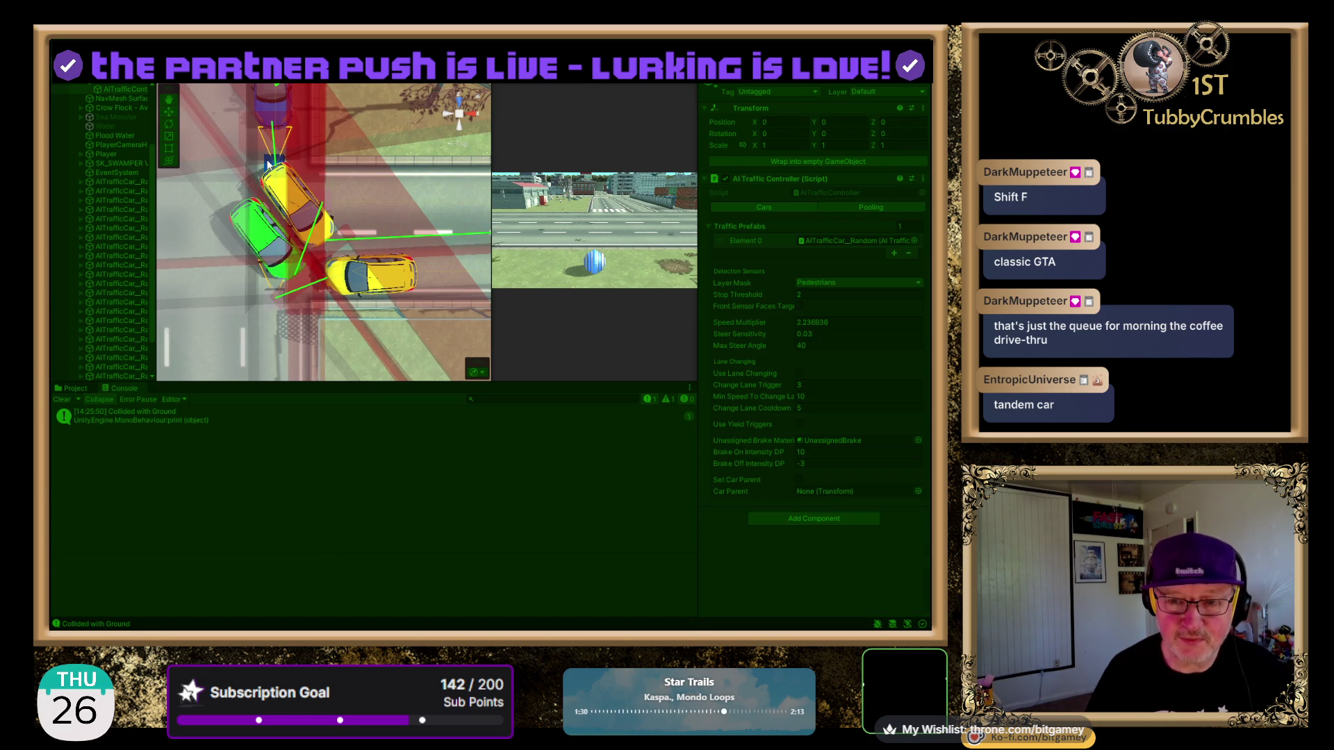
- Drag Waypoint Number 2 along the road so its Position Z goes from about 85.5 to 87
left_click(271, 166)
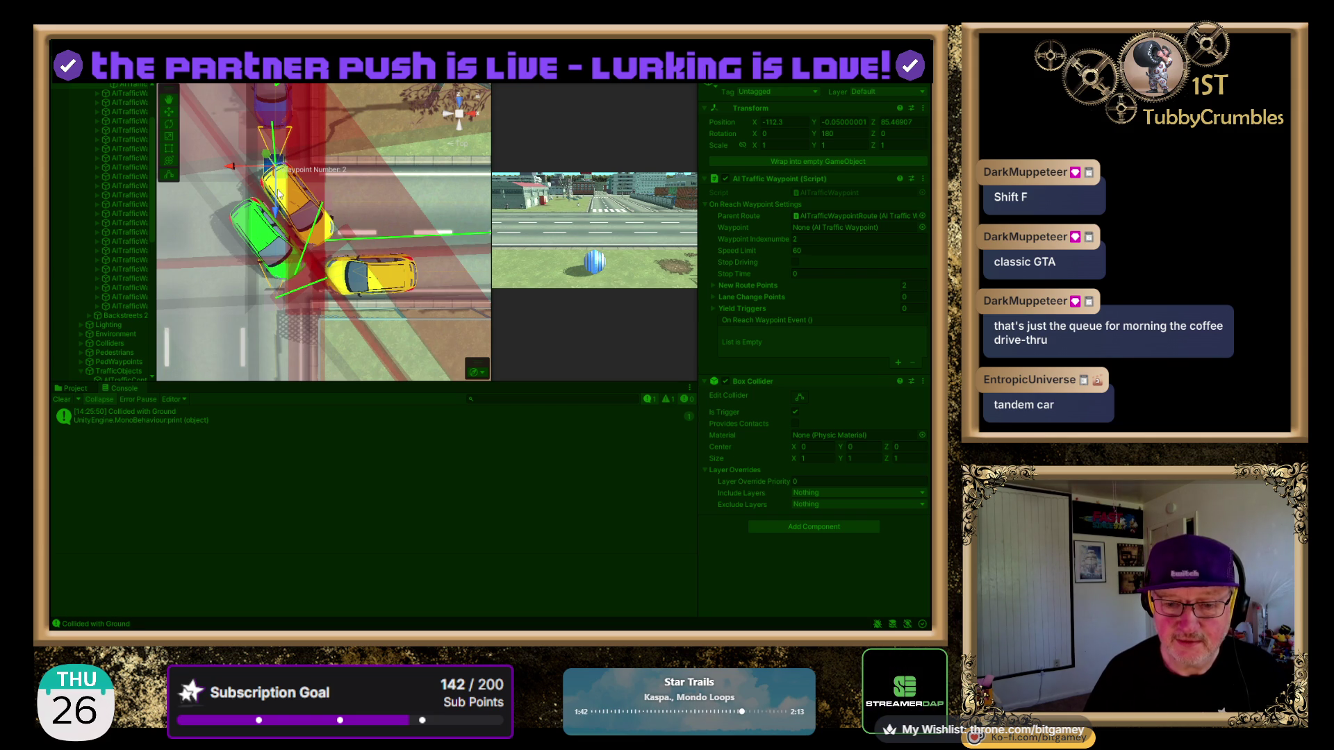
scroll(130, 148, "up", 3)
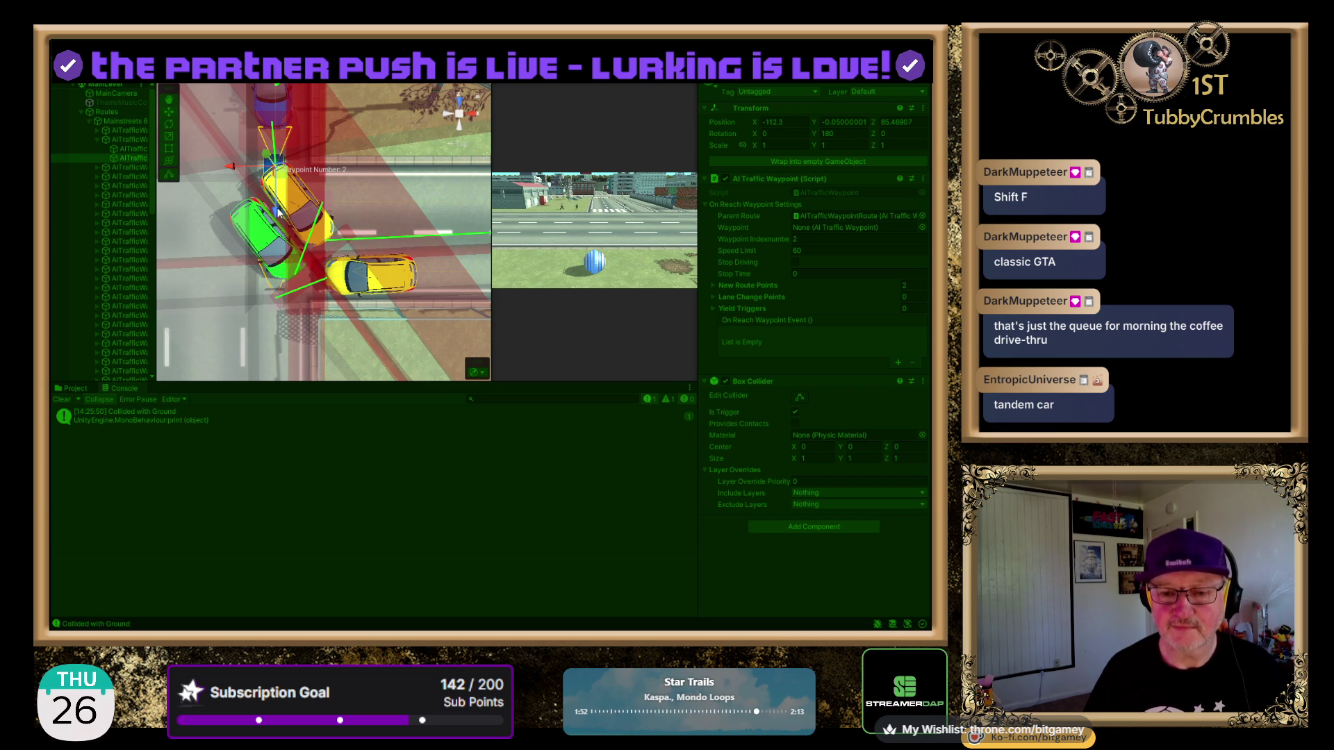
left_click_drag(276, 212, 275, 182)
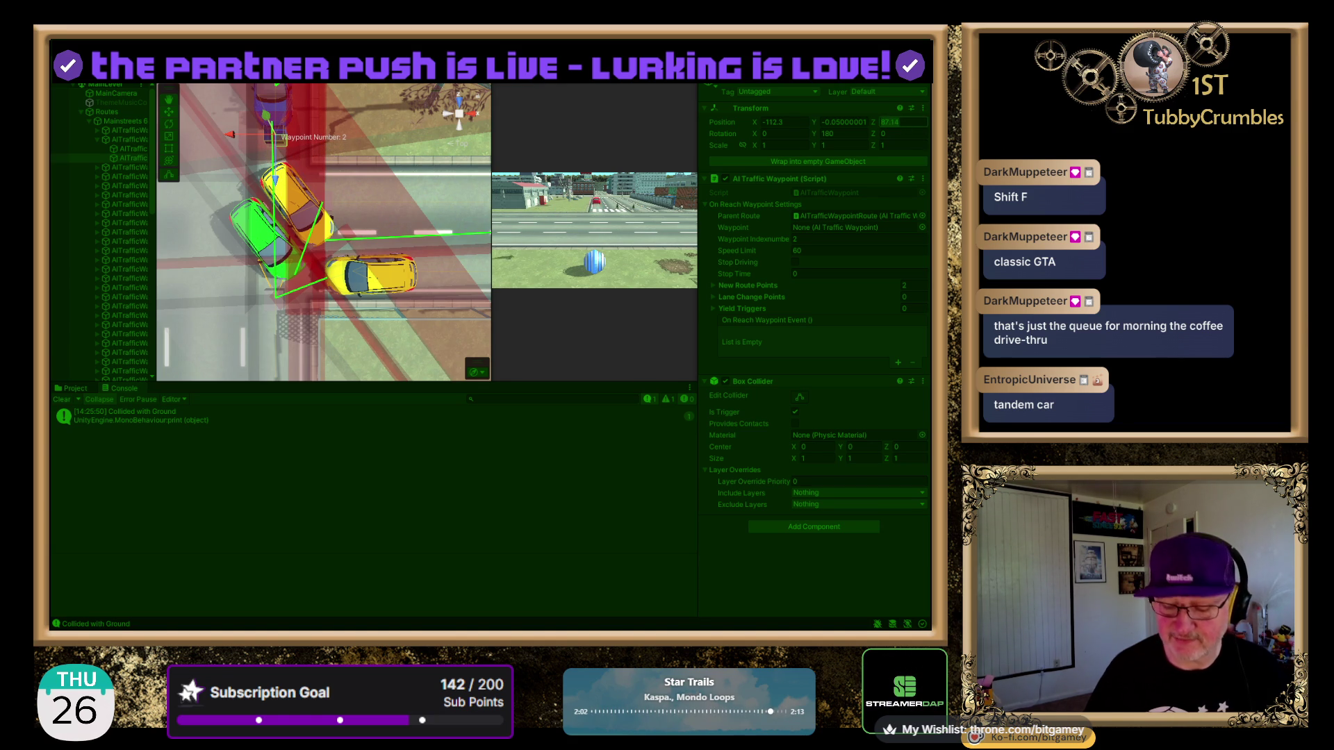
left_click_drag(275, 182, 275, 184)
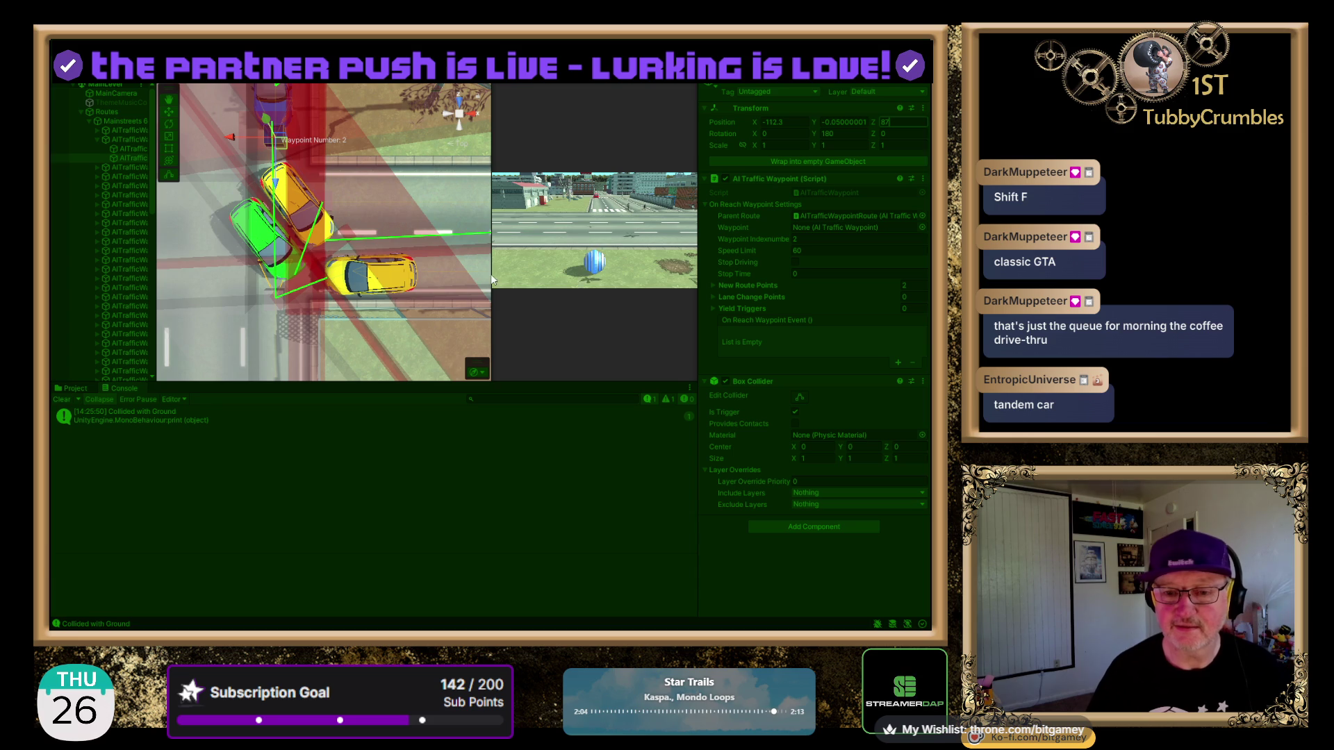
- Pan and zoom onto the stuck yellow cars, then show AITrafficController's settings in the Inspector
left_click(254, 234)
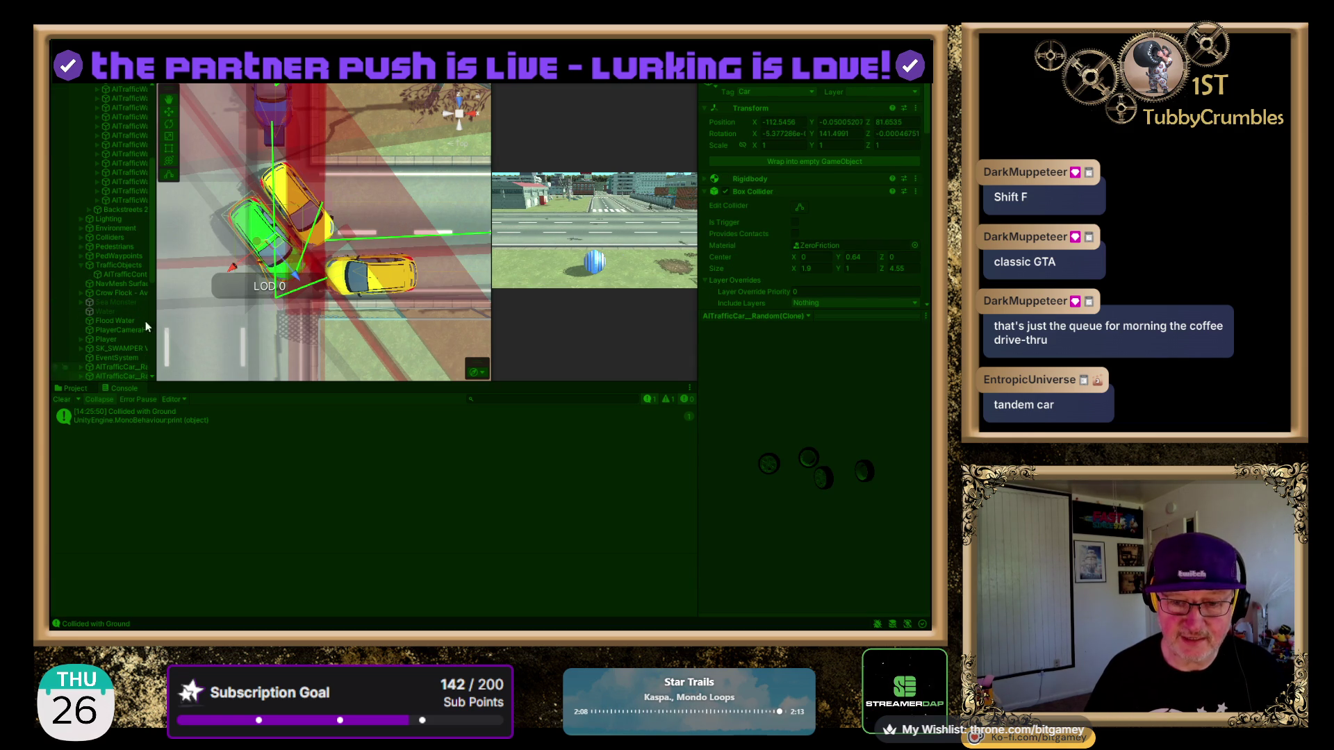
scroll(125, 264, "down", 3)
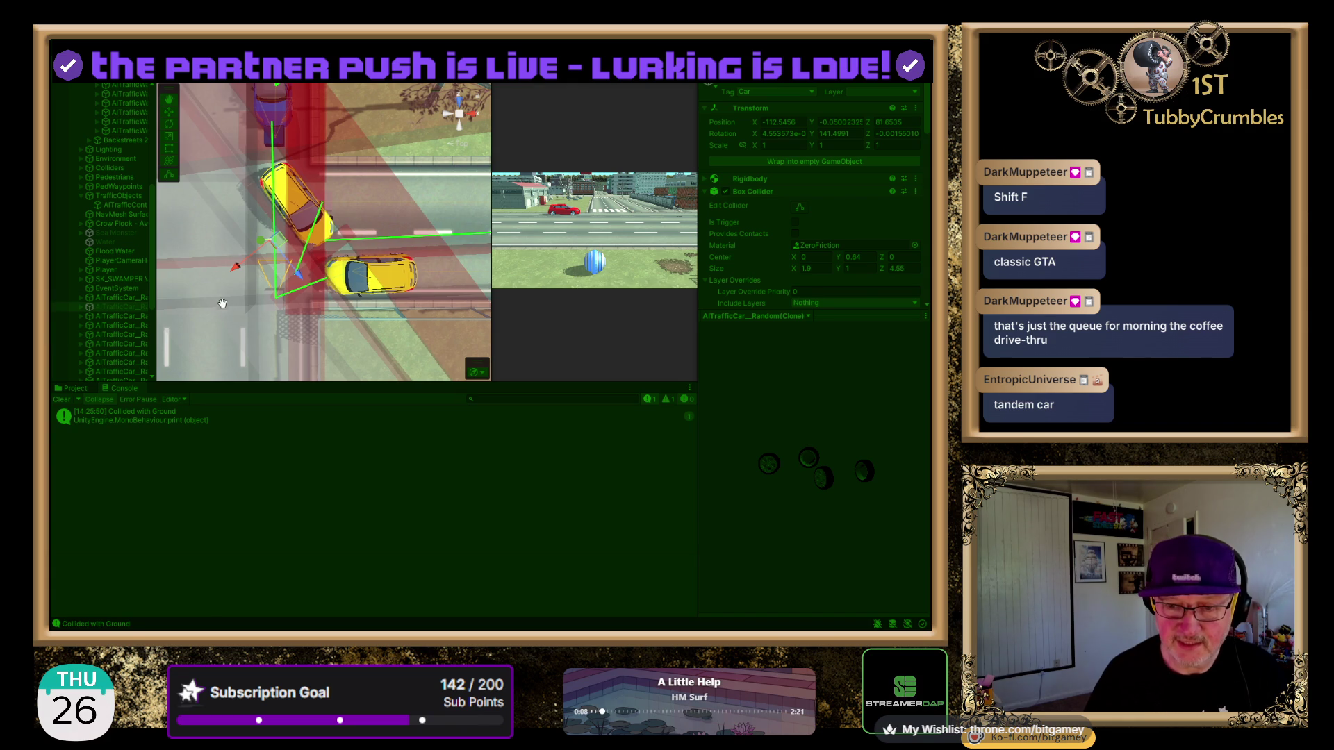
left_click_drag(227, 304, 155, 239)
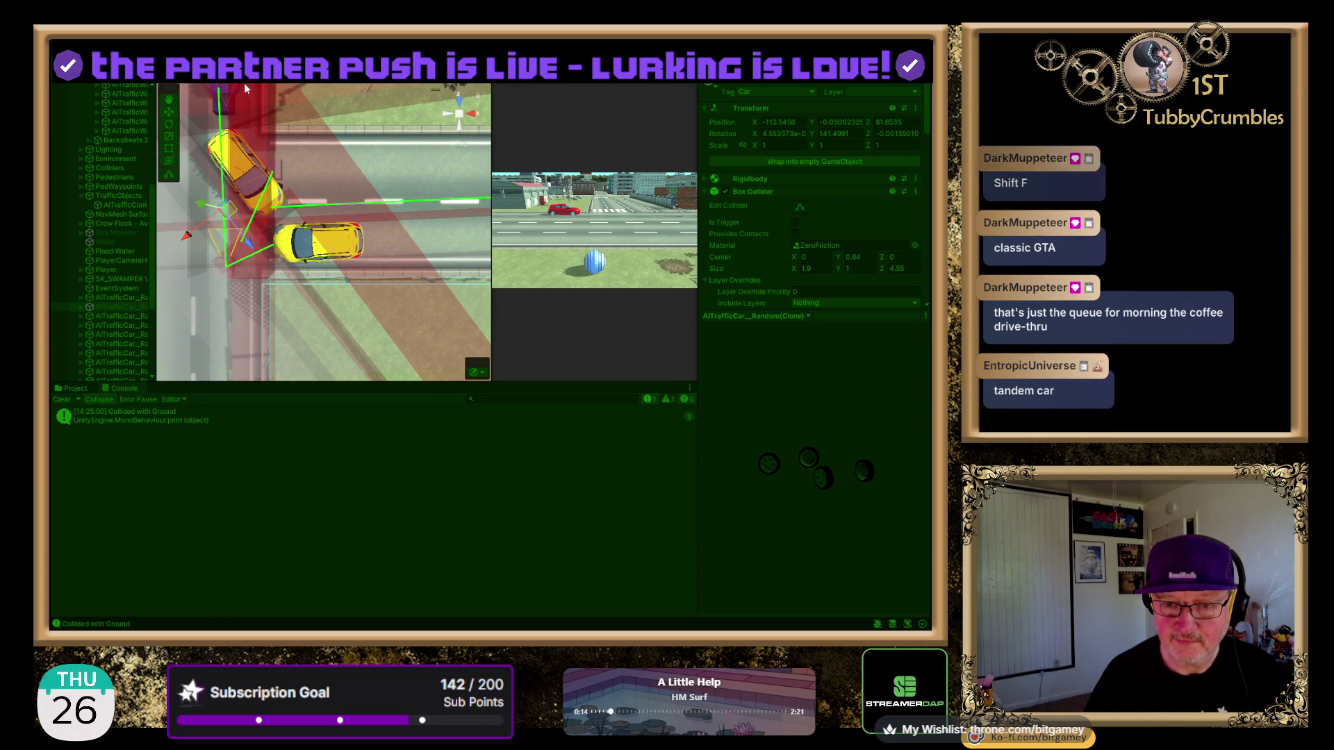
scroll(248, 122, "down", 3)
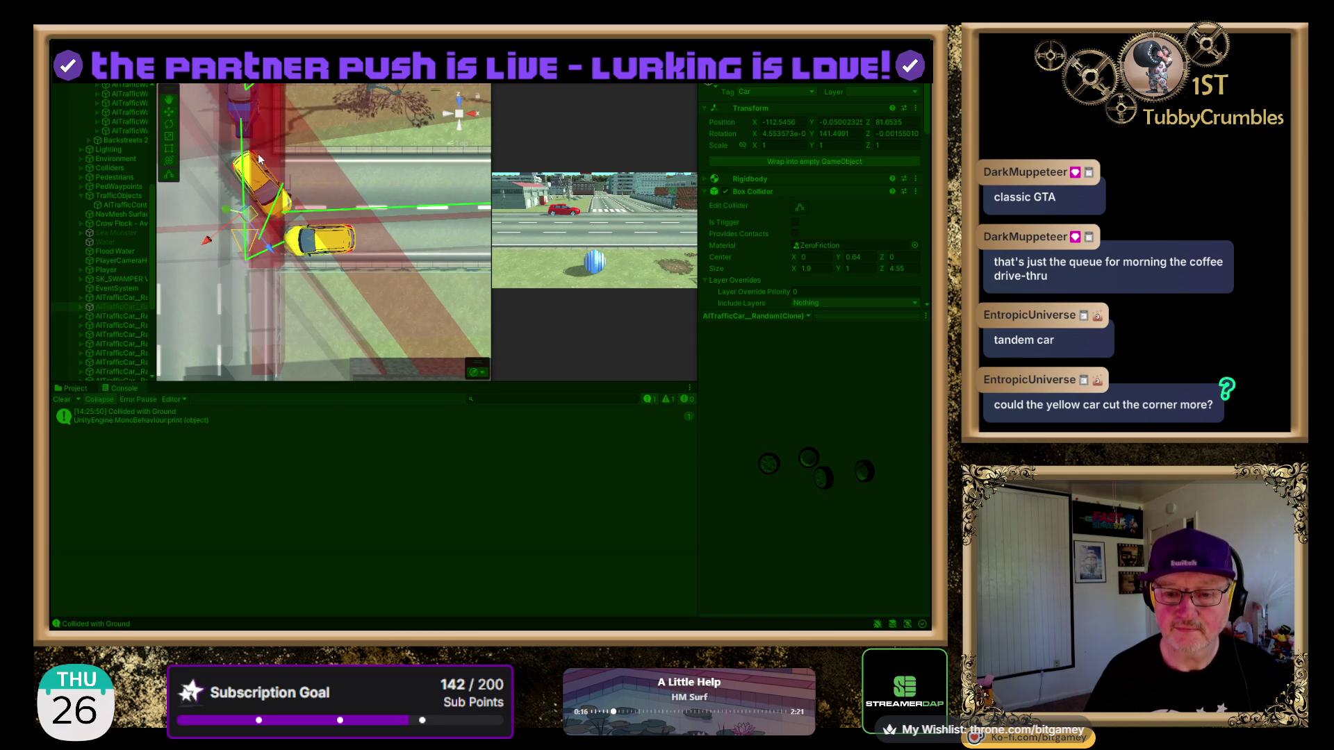
left_click(336, 237)
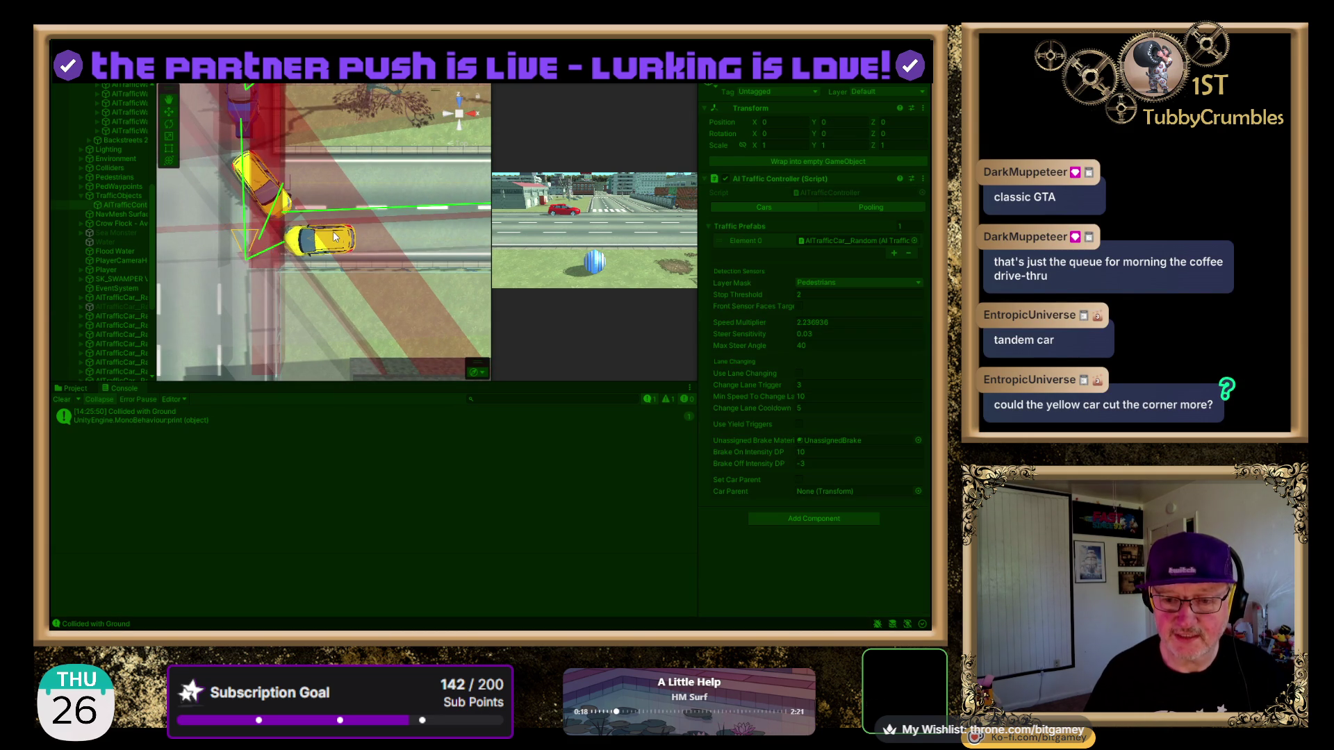
- Select the stuck yellow car to review its Rigidbody and its Box Collider (1.8 × 1 × 4.55, ZeroFriction)
left_click(325, 239)
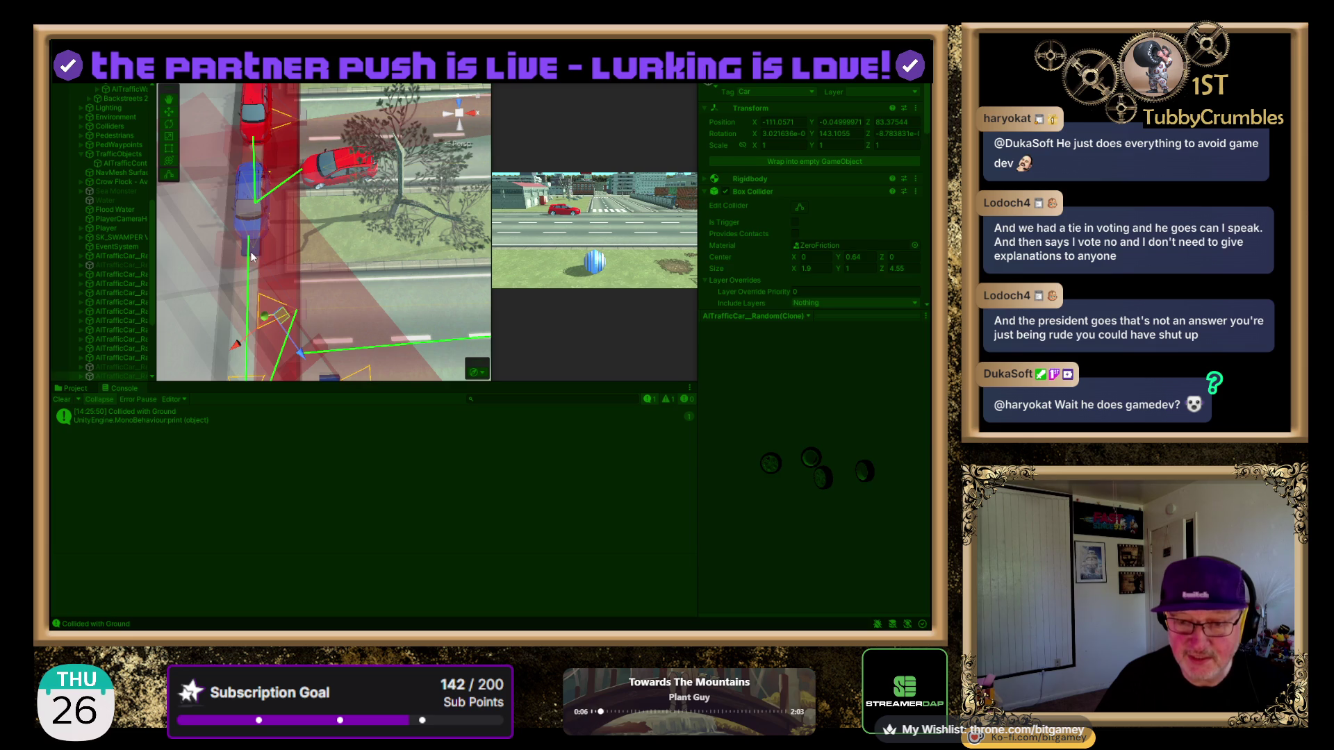
- Select waypoint 2 (Z 87, Speed Limit 60) and orbit the view so the roads run diagonally
left_click(256, 252)
left_click(256, 256)
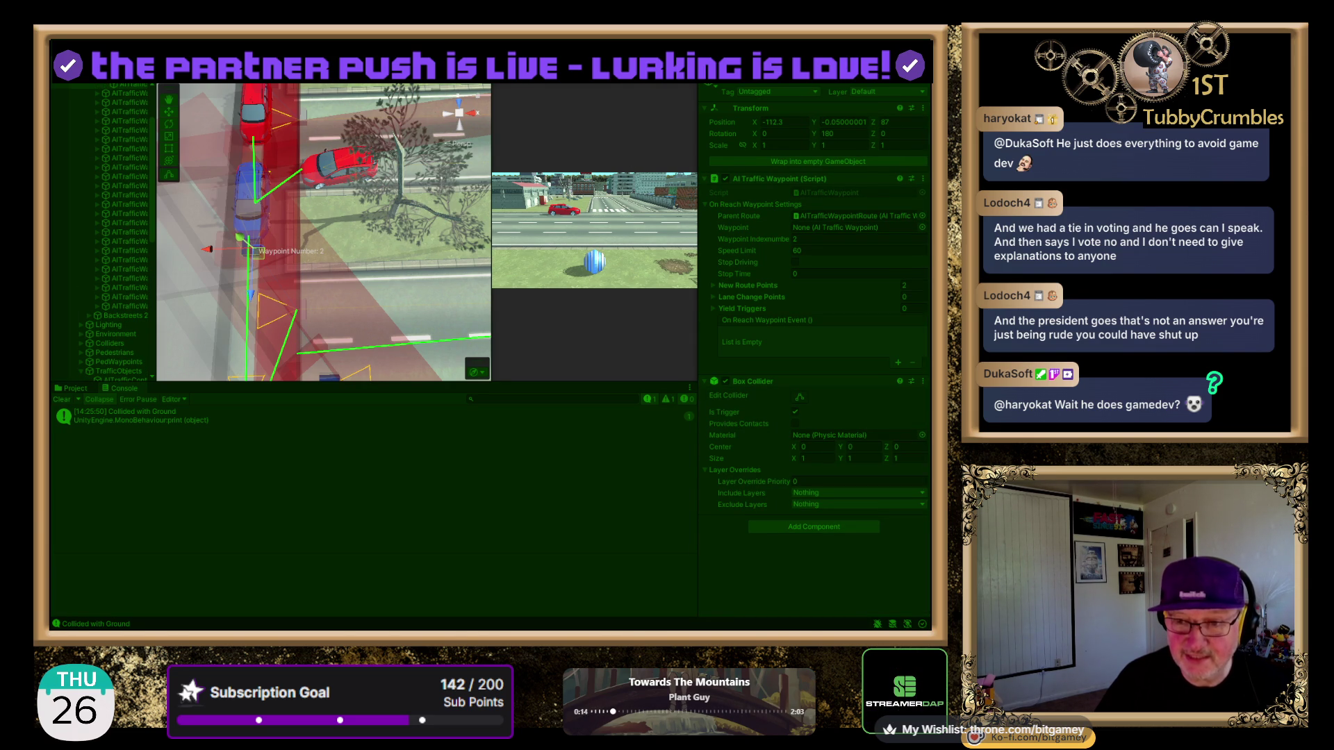
mouse_move(270, 244)
left_mouse_down()
mouse_move(353, 237)
mouse_move(368, 343)
mouse_move(369, 290)
mouse_move(332, 271)
left_mouse_up()
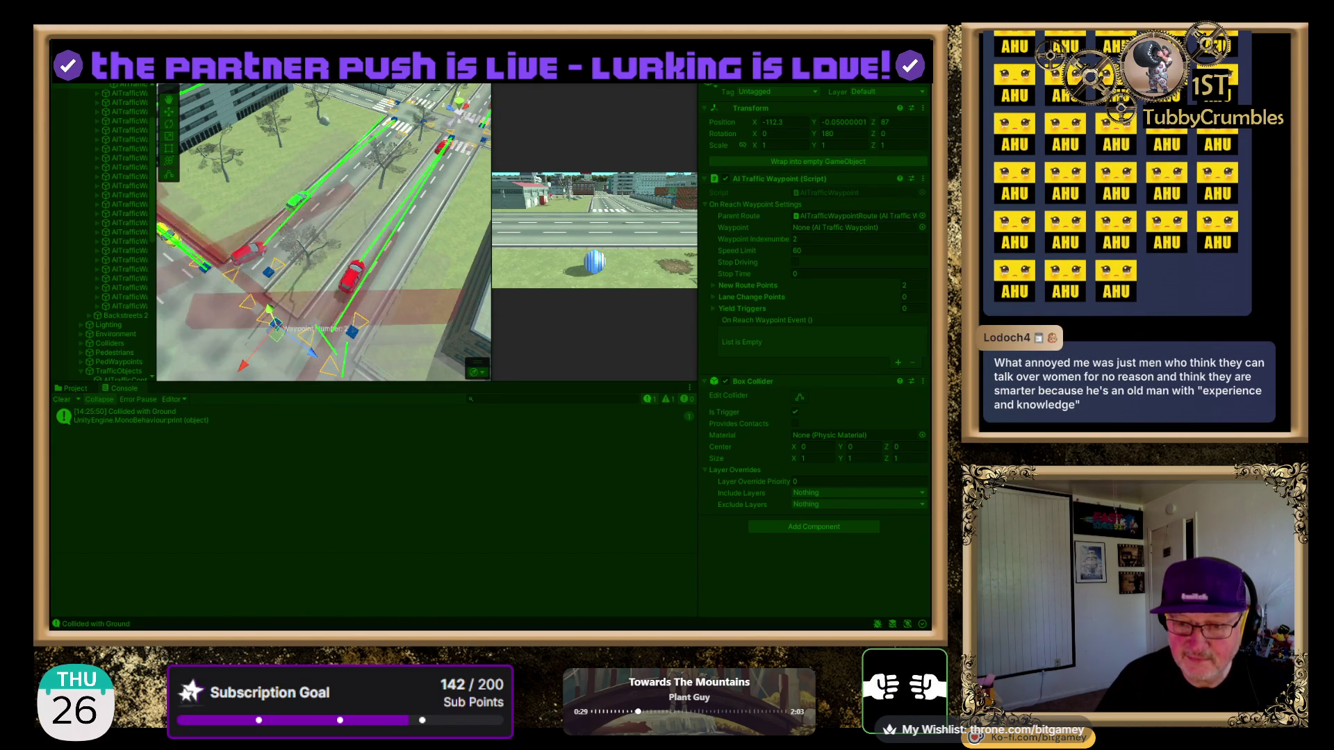
left_click_drag(316, 305, 299, 258)
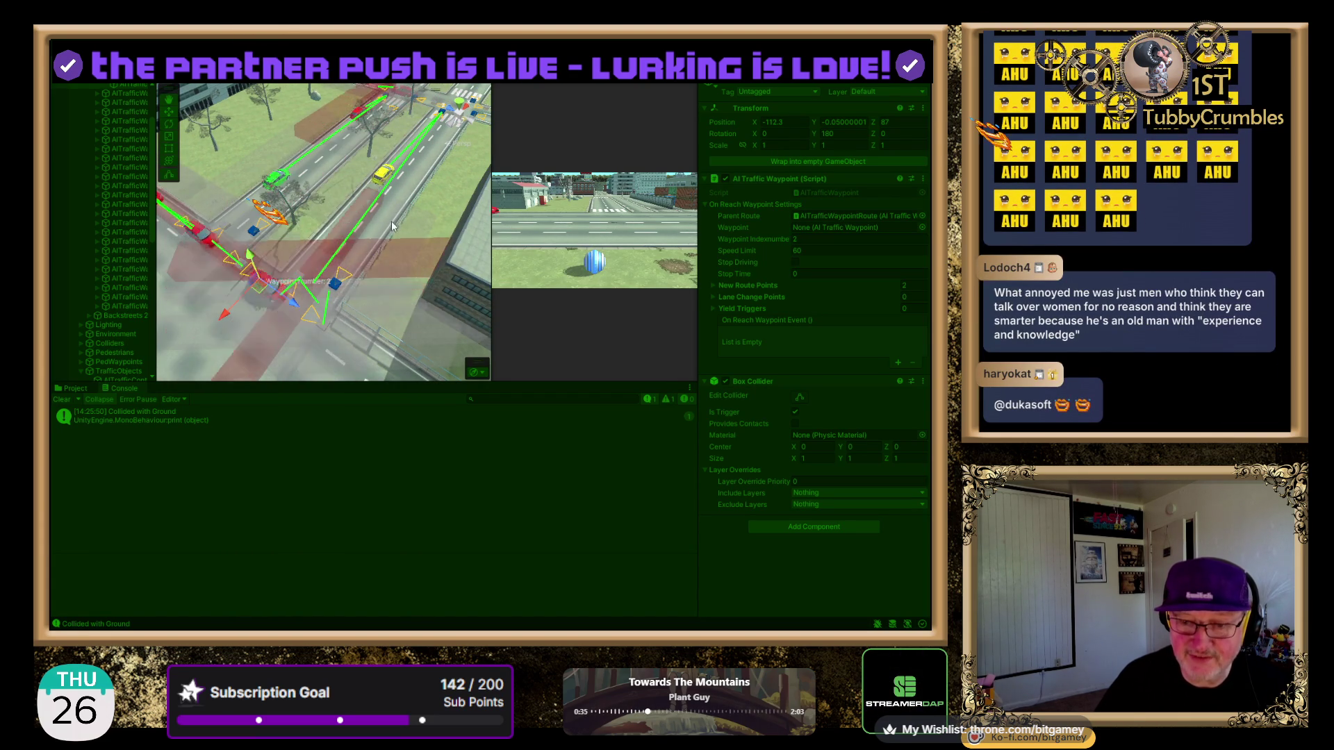
- Orbit closer to waypoint 2's intersection, then exit Play mode with Ctrl+P
mouse_move(409, 225)
left_mouse_down()
mouse_move(368, 254)
mouse_move(435, 259)
left_mouse_up()
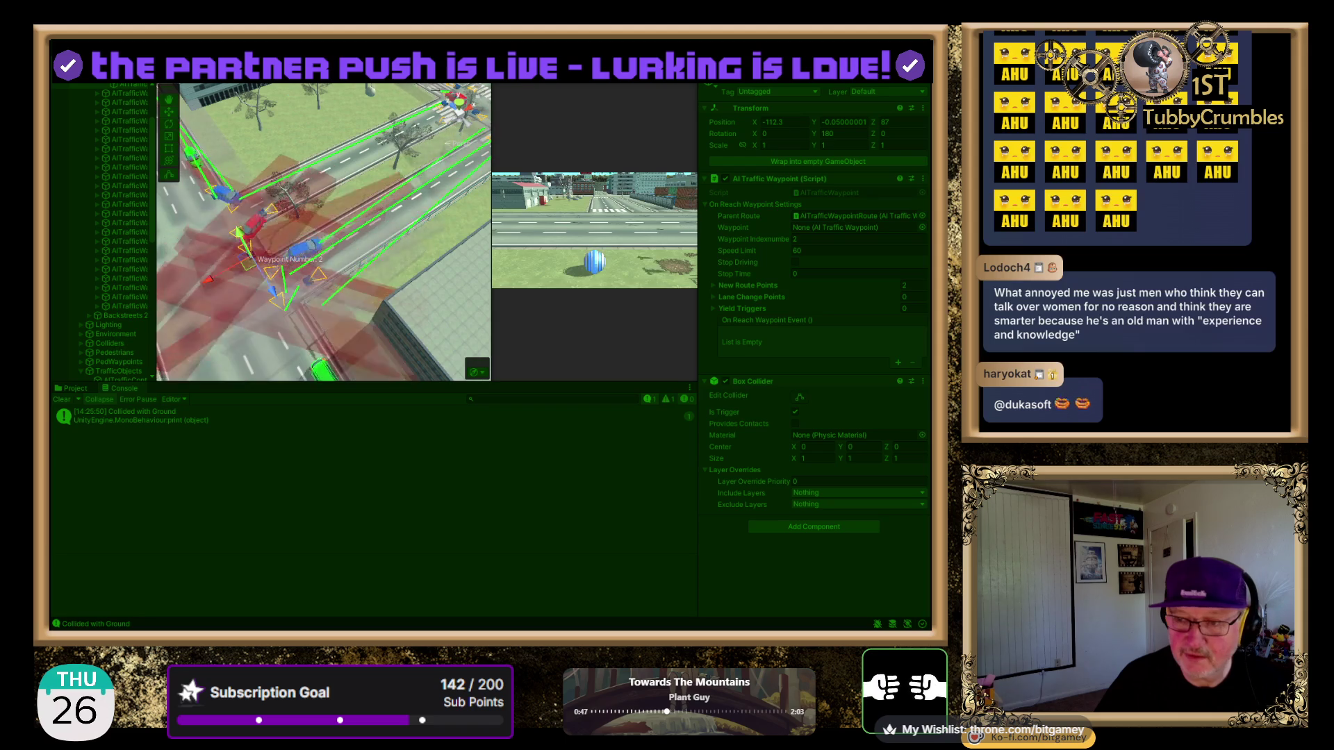
key("ctrl+p")
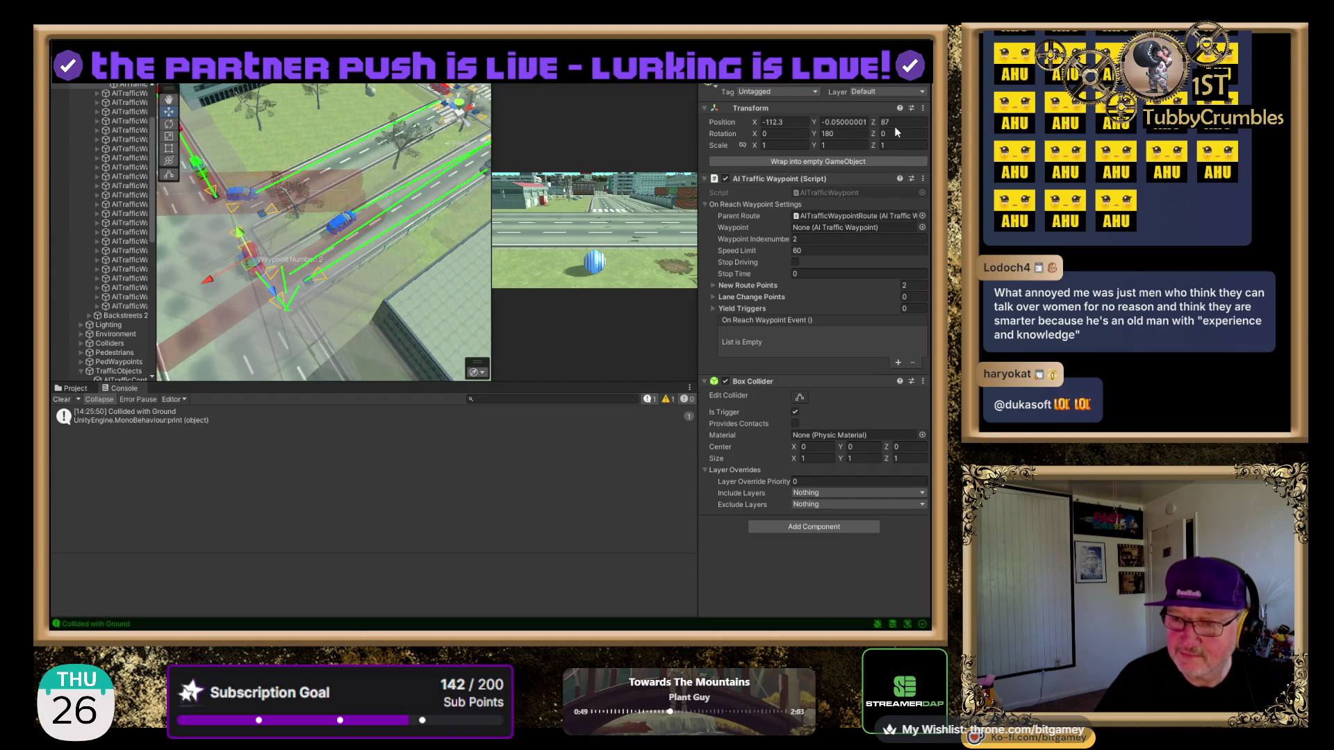
- Check waypoint 2's Z position stays at 87 and re-enter Play mode with Ctrl+P
left_click(891, 123)
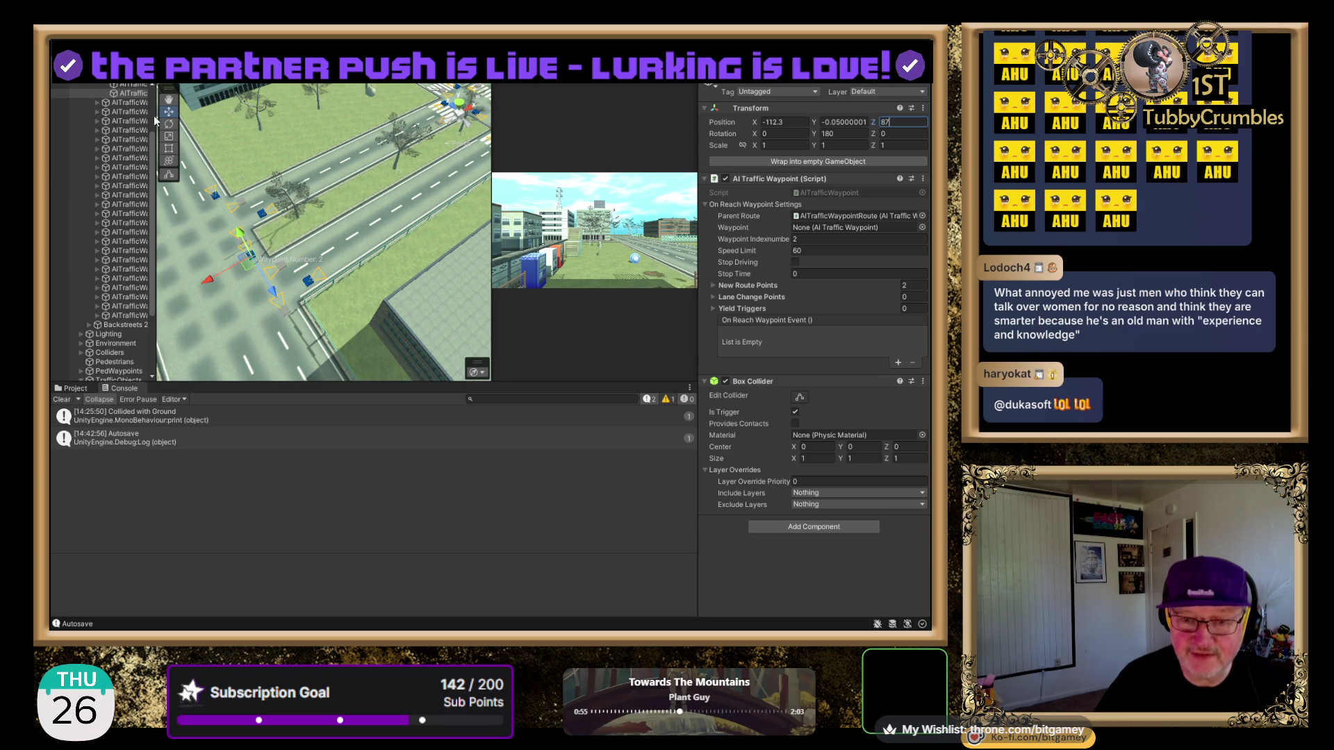
key("ctrl+p")
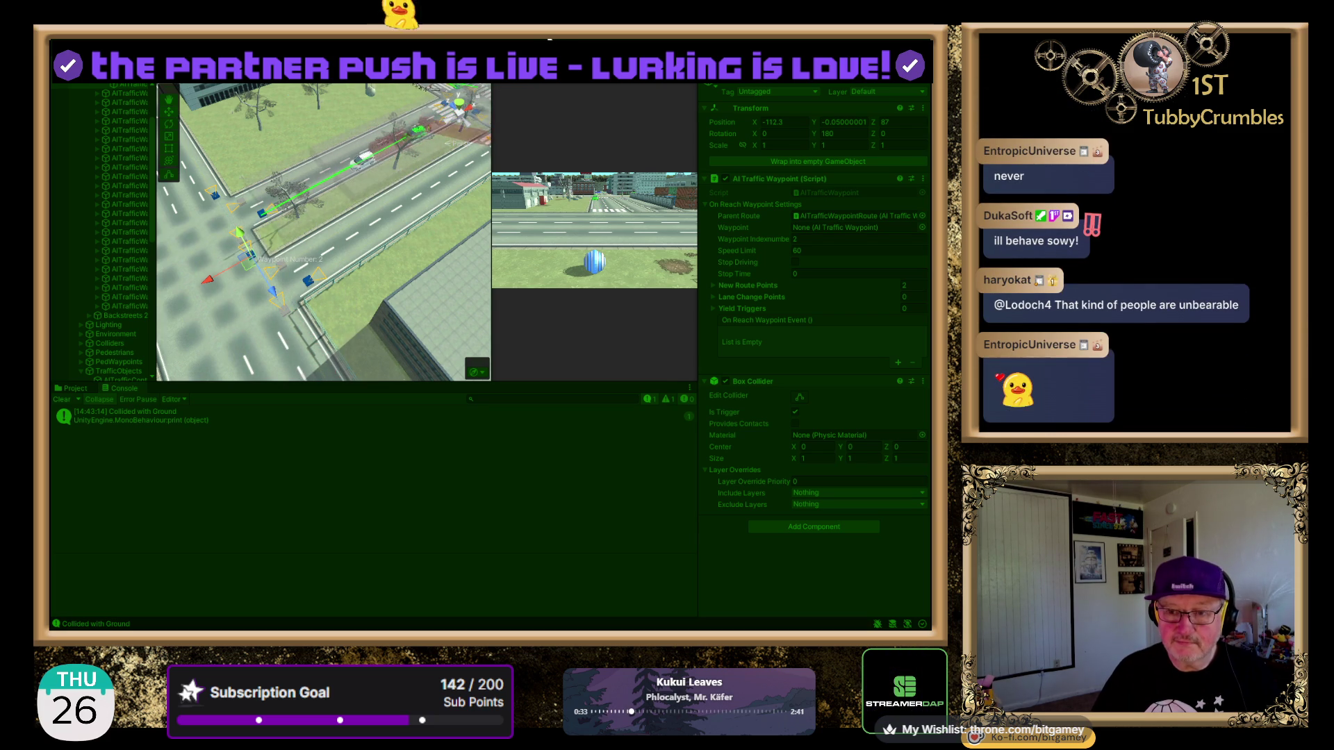
- Pan and zoom across the city streets, then select the white AI traffic car
mouse_move(277, 314)
left_mouse_down()
mouse_move(321, 207)
mouse_move(343, 193)
mouse_move(384, 271)
mouse_move(352, 256)
mouse_move(350, 287)
left_mouse_up()
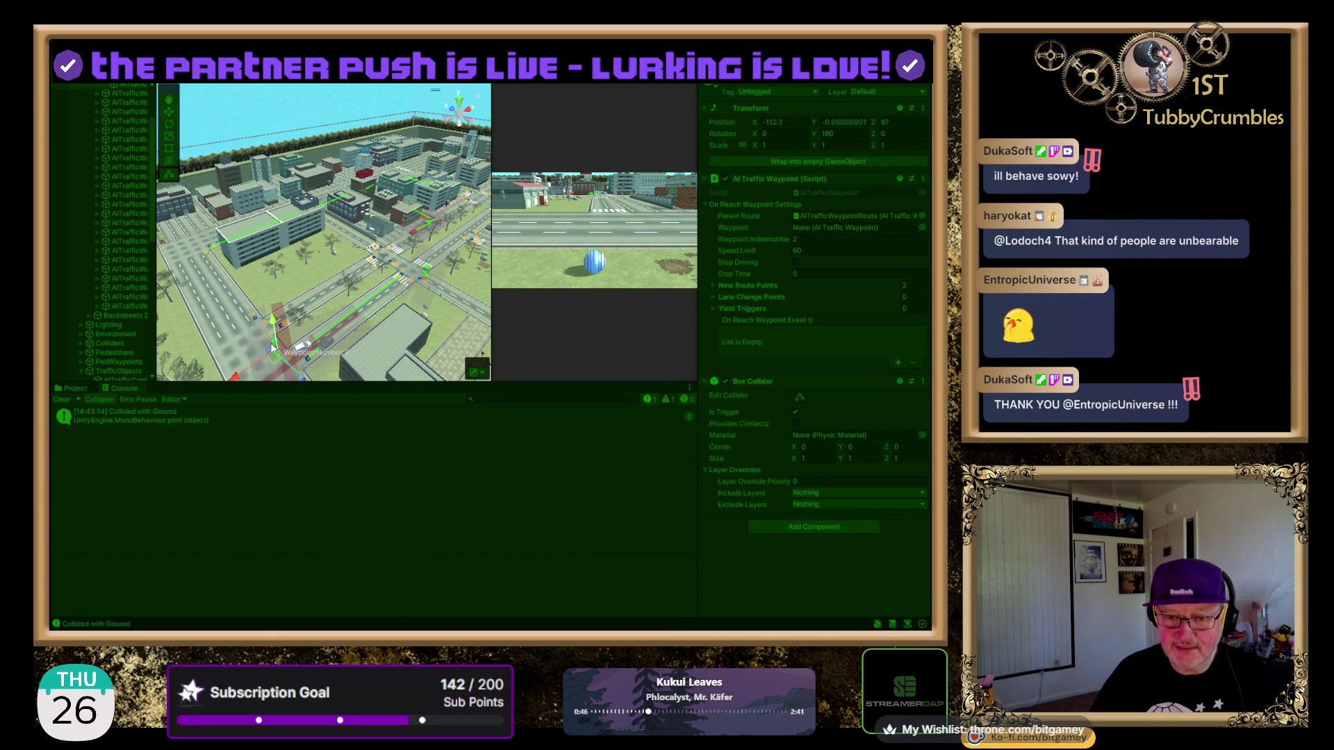
scroll(366, 273, "up", 2)
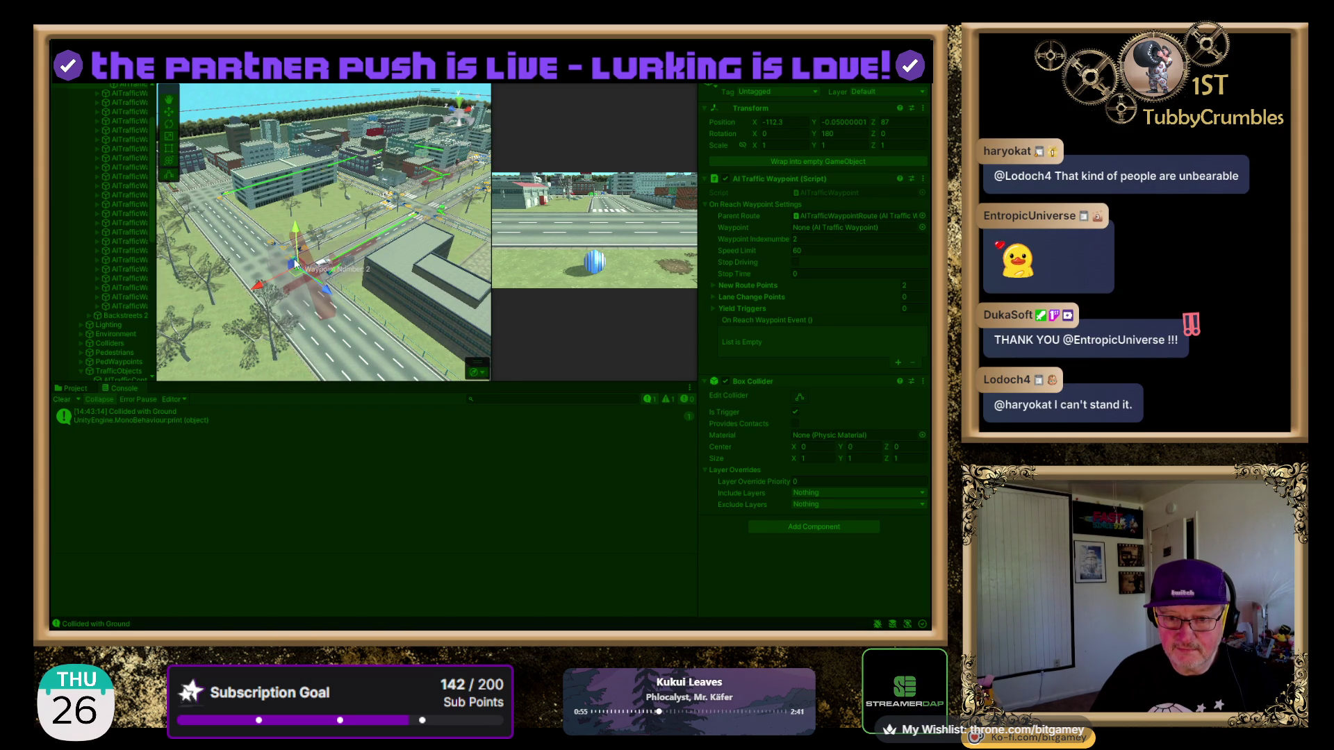
scroll(295, 262, "up", 3)
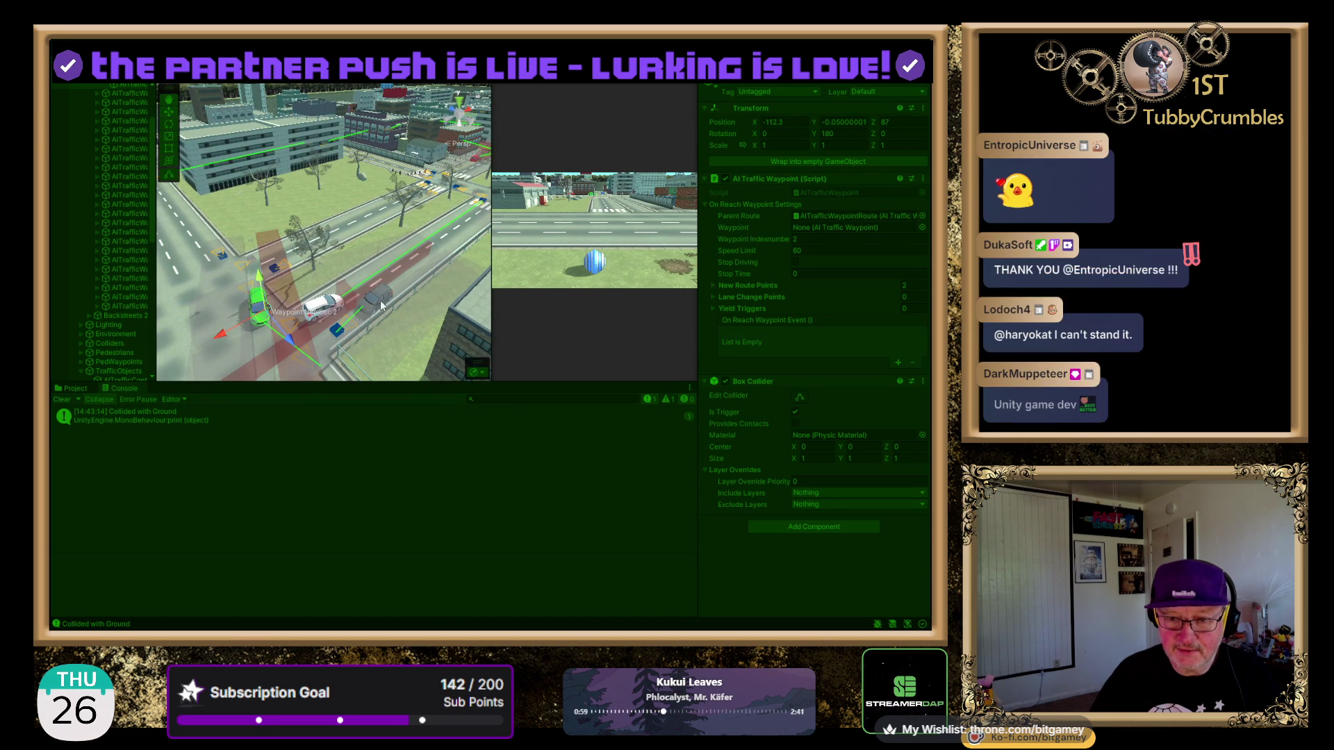
scroll(383, 243, "up", 3)
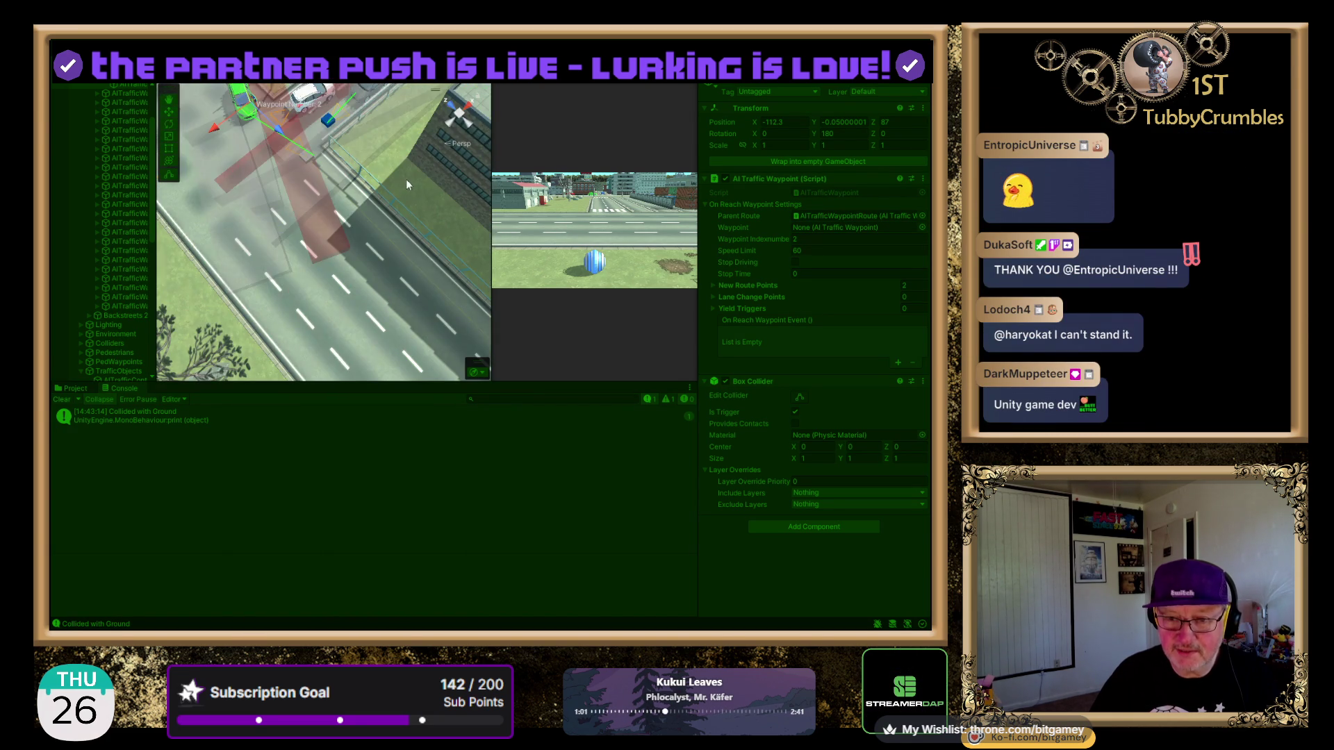
left_click_drag(404, 178, 420, 336)
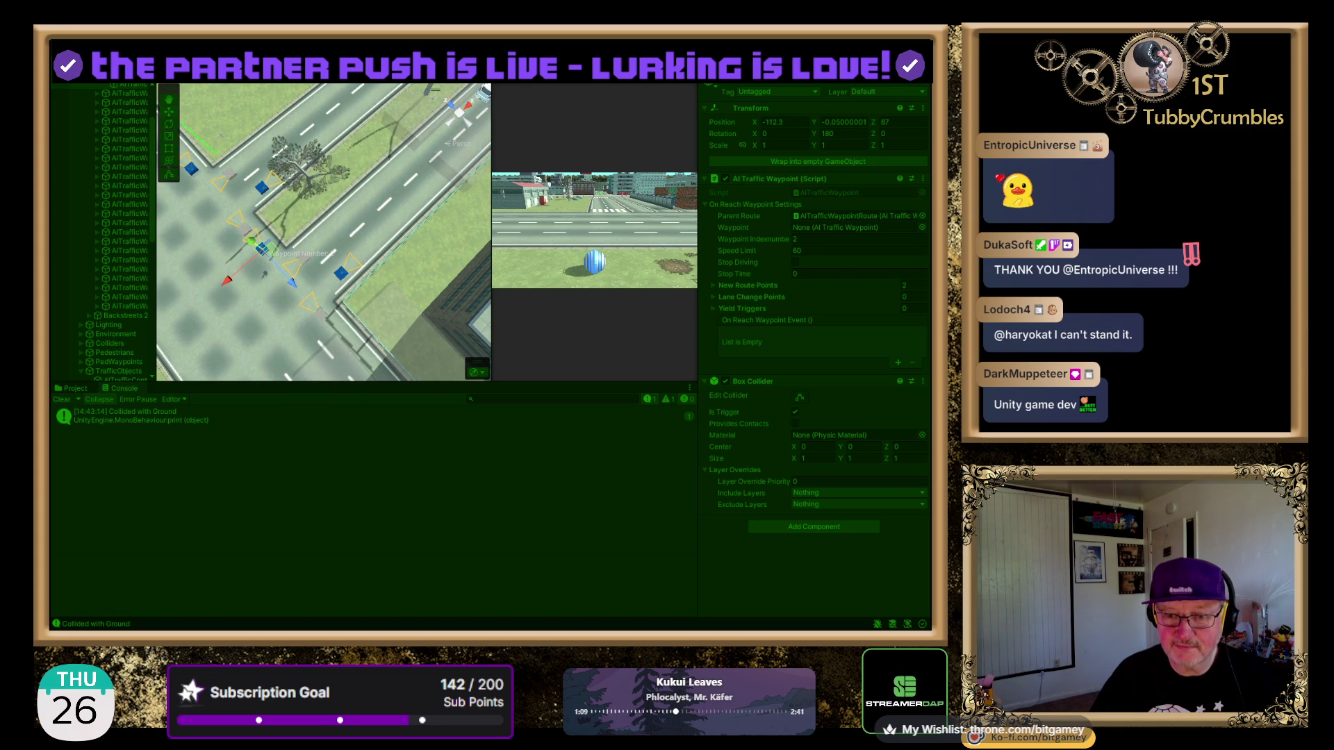
left_click_drag(278, 356, 340, 285)
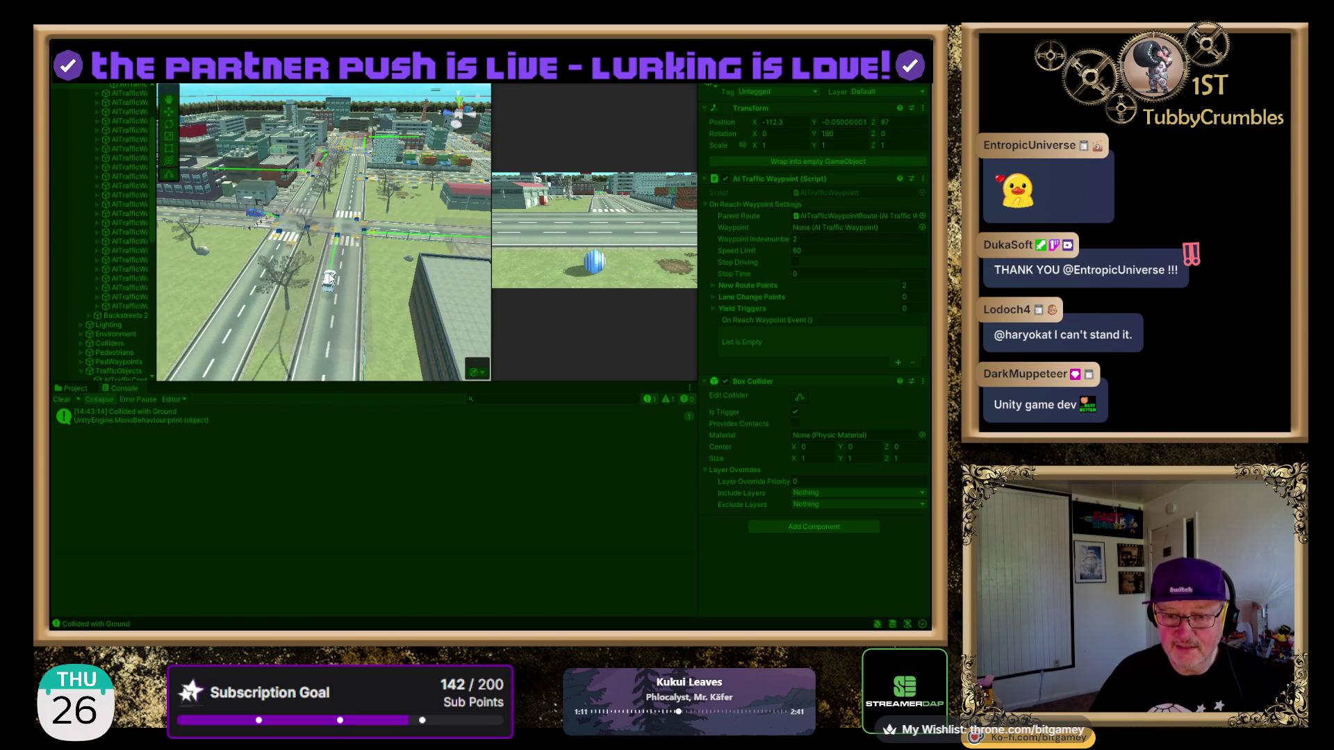
left_click(329, 280)
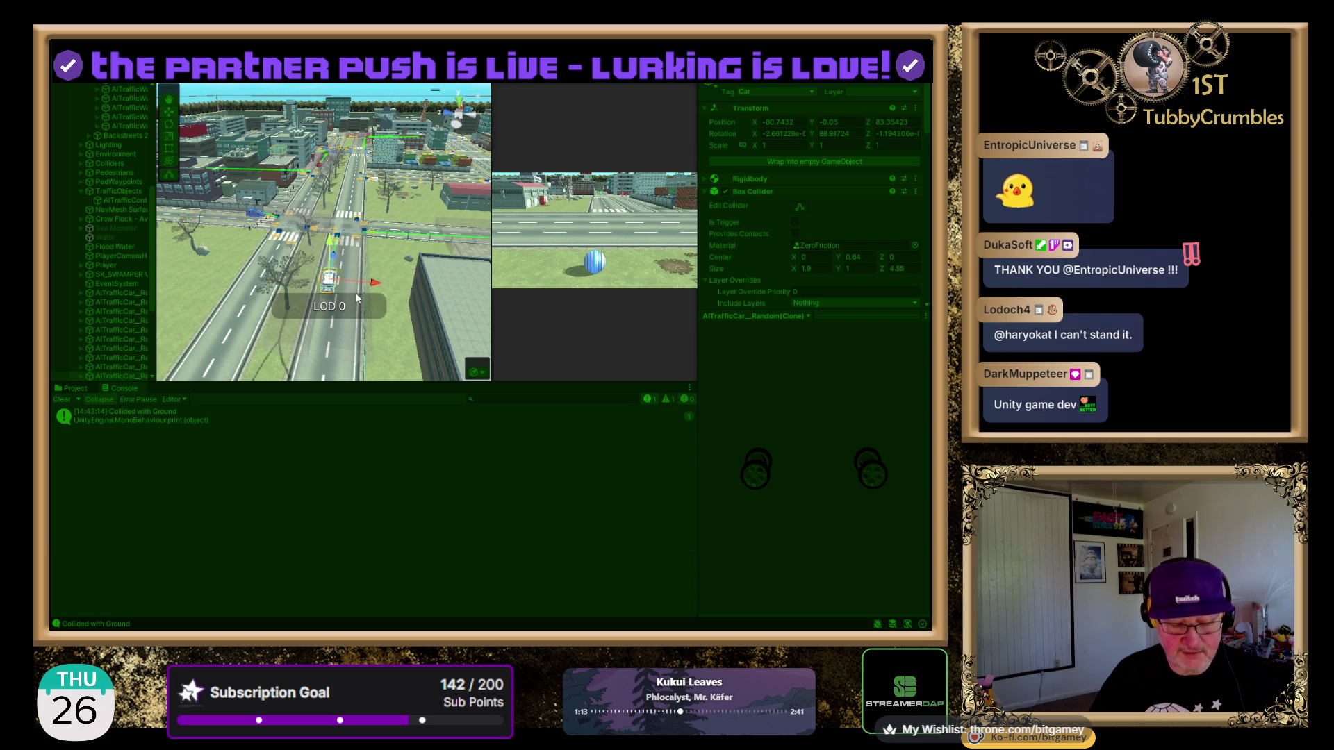
- Frame the white car, switch to Top view and back to perspective, then exit Play mode
key("f")
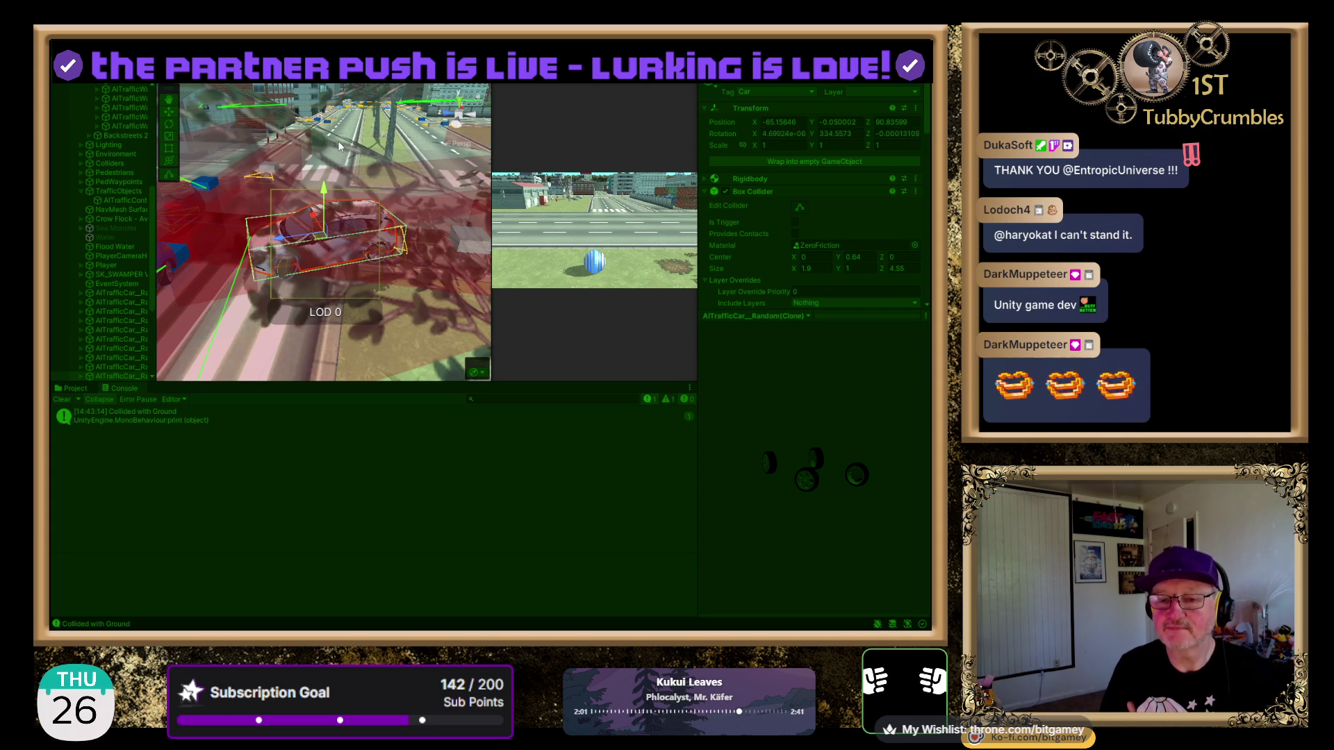
left_click(458, 105)
mouse_move(459, 191)
left_mouse_down()
mouse_move(244, 291)
mouse_move(429, 256)
left_mouse_up()
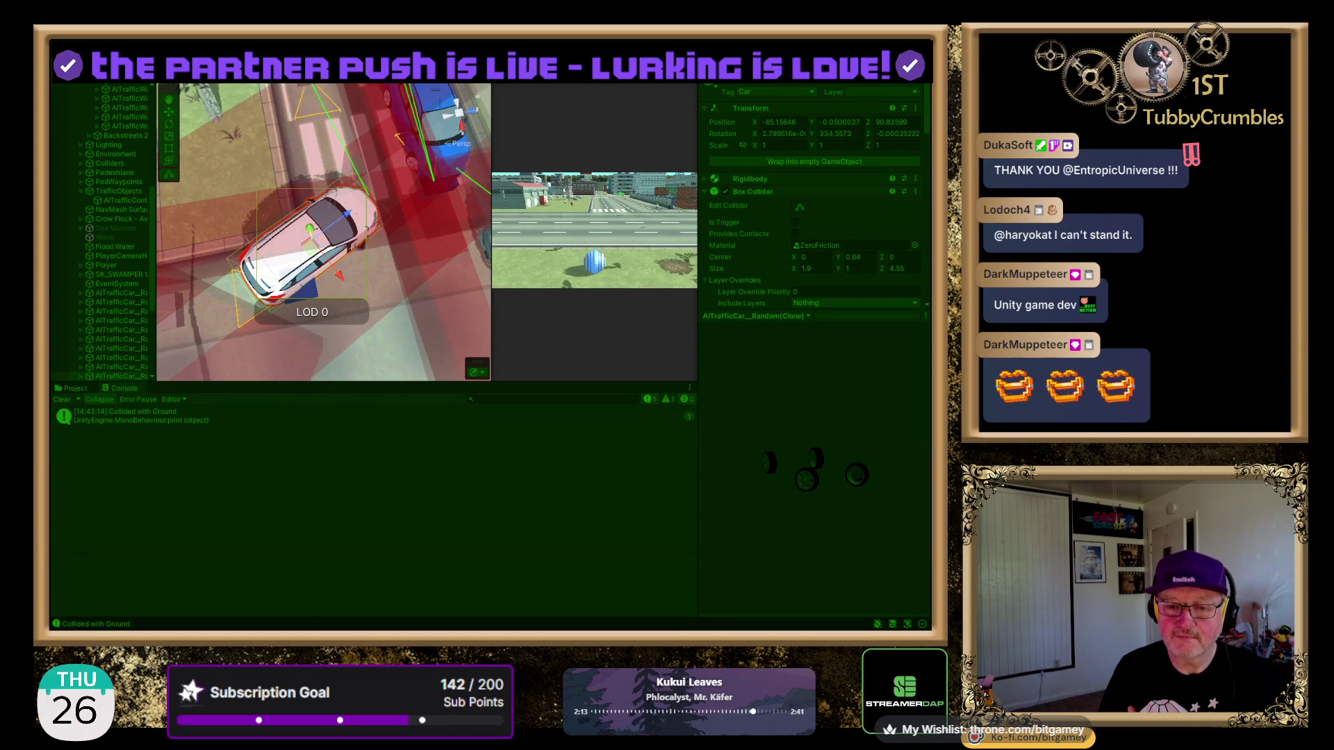
key("ctrl+p")
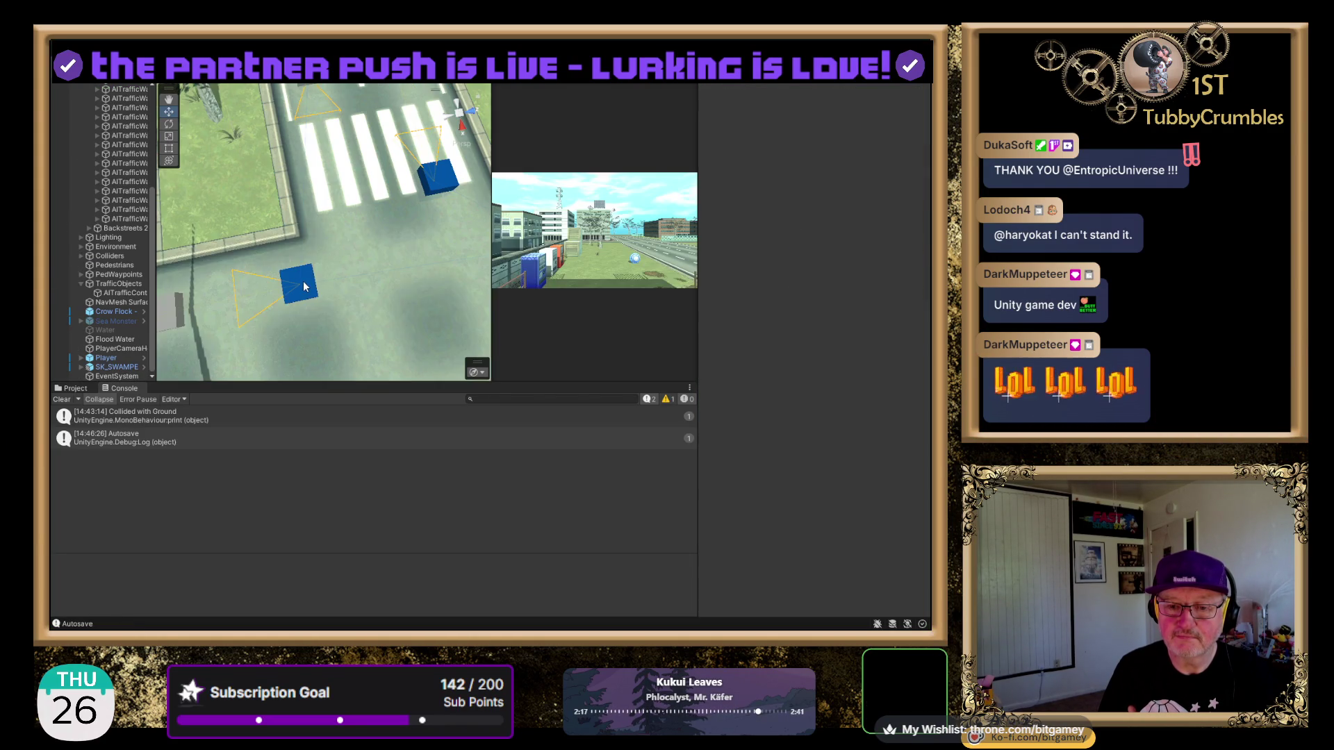
- Drag the blue waypoint cube back along Z from 90.1865 to 88.38, then start Play mode
left_click(303, 286)
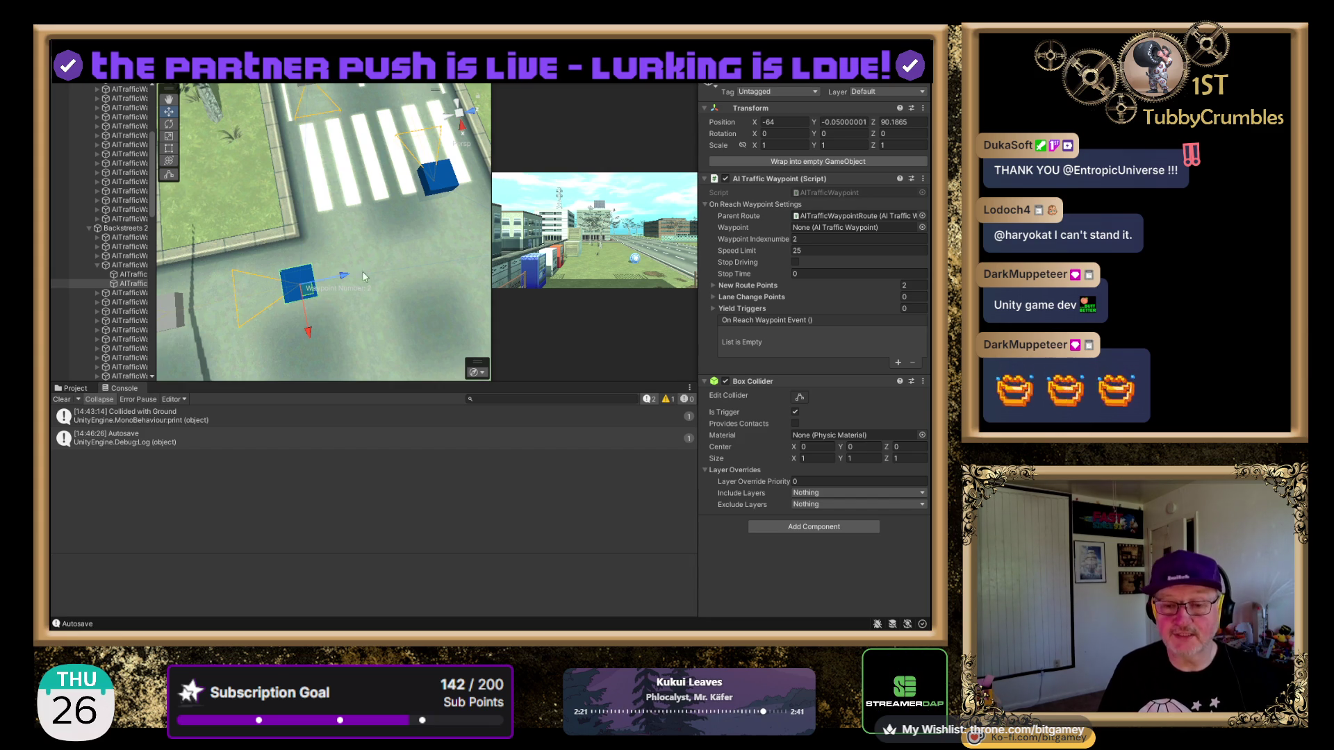
mouse_move(345, 279)
left_mouse_down()
mouse_move(291, 296)
mouse_move(359, 310)
mouse_move(359, 343)
left_mouse_up()
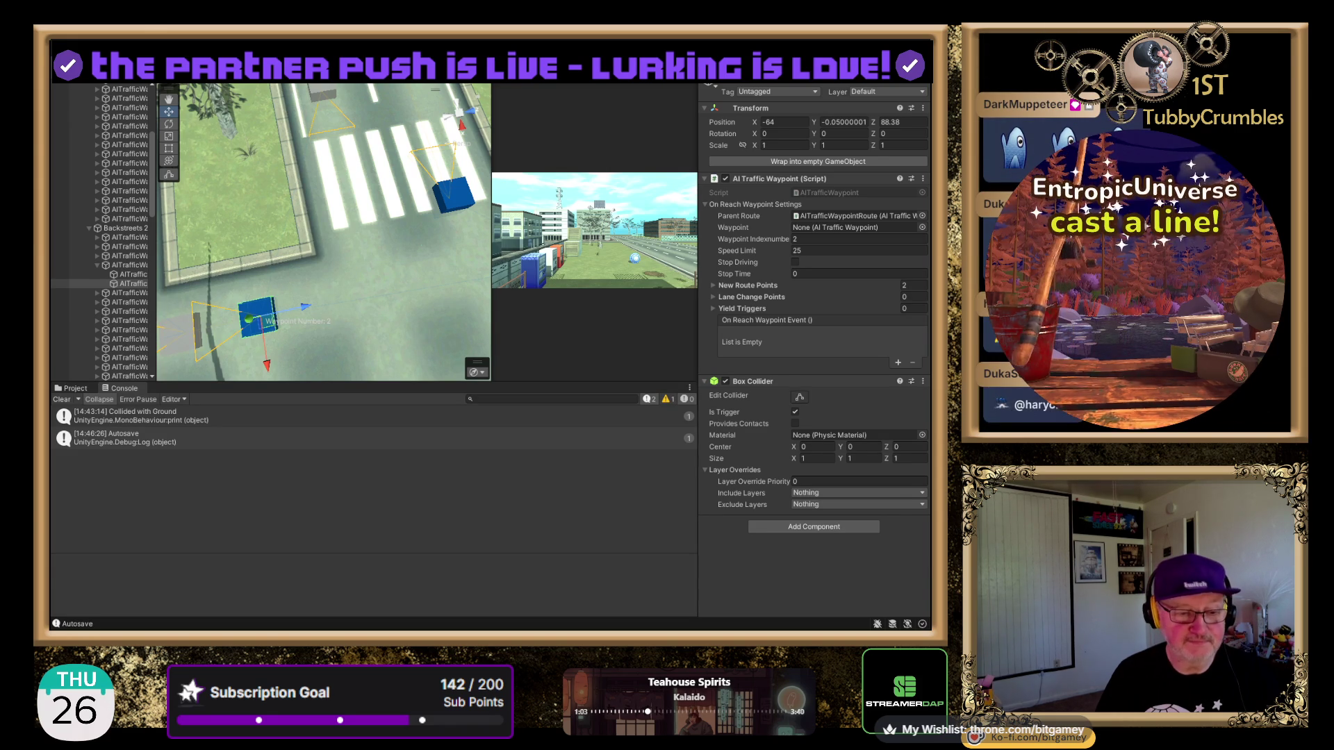
key("ctrl+p")
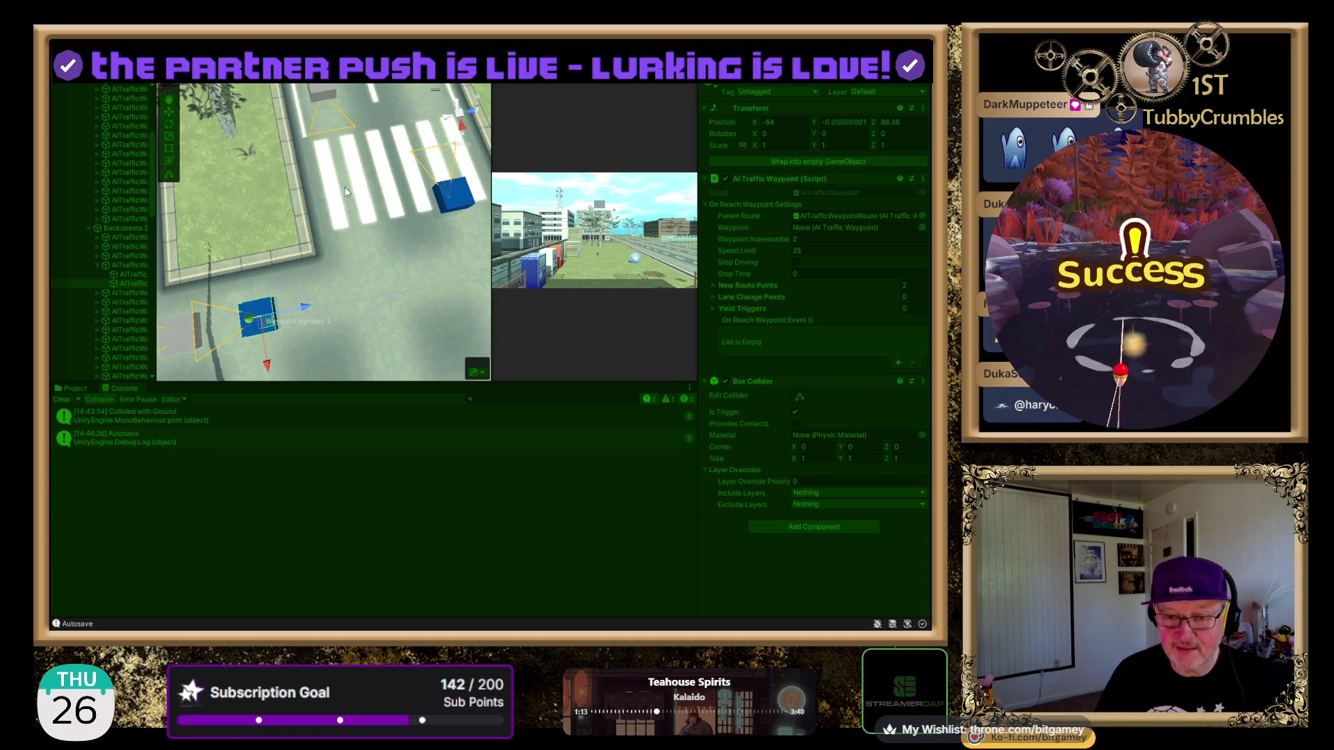
- Enter Play mode, orbit the Scene view to street level, and select AITrafficController
key("ctrl+p")
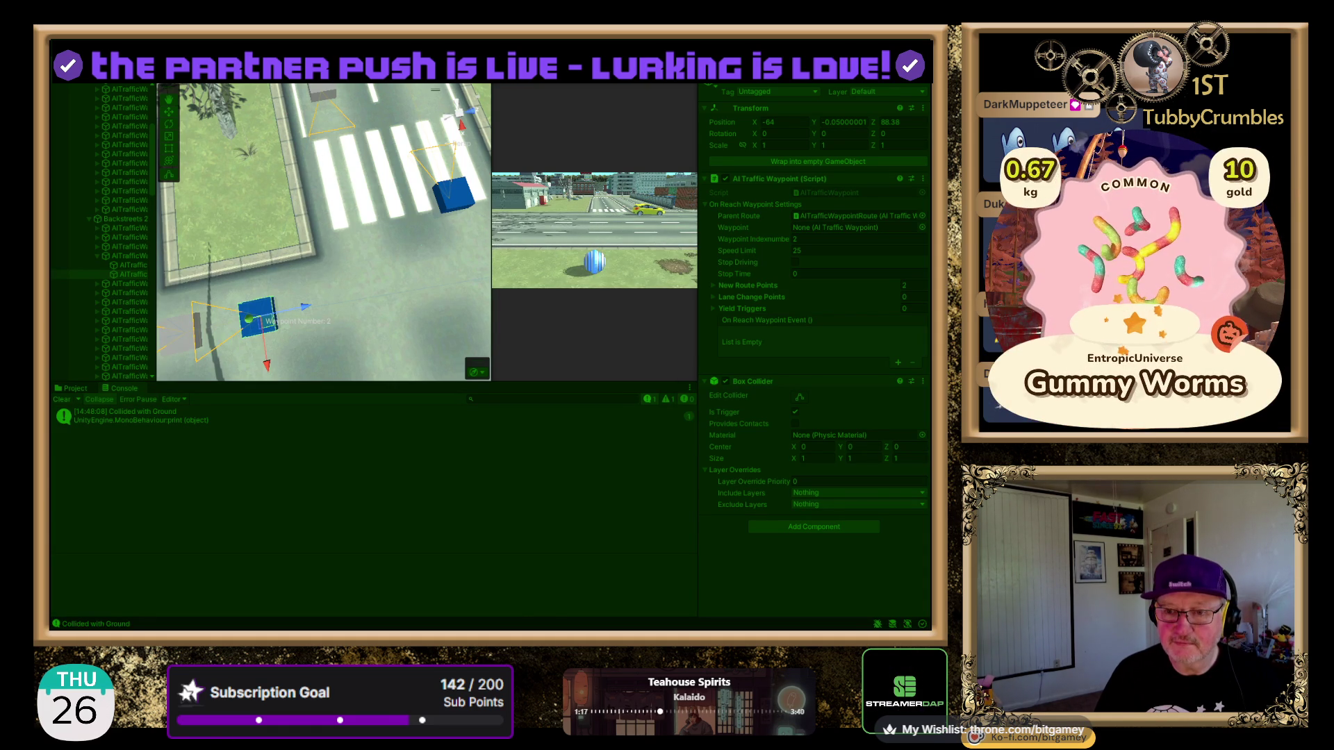
left_click_drag(209, 125, 254, 131)
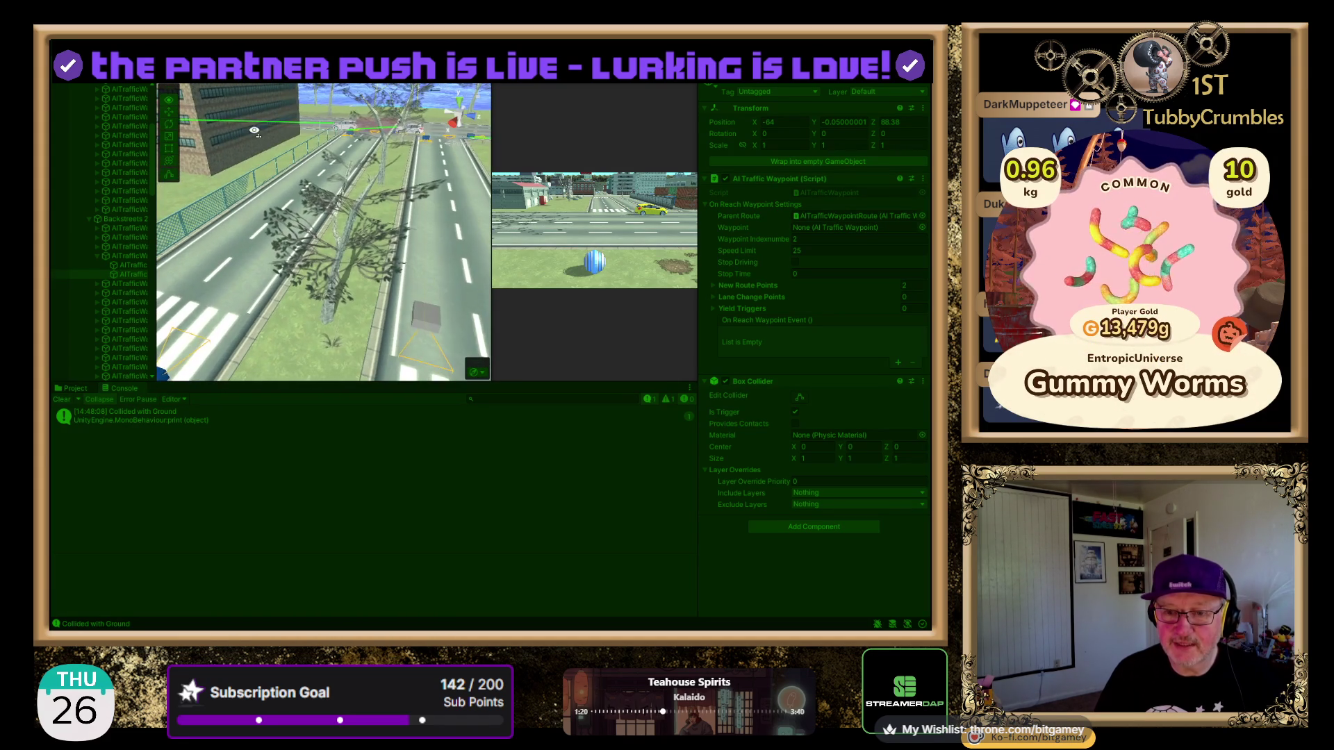
left_click(344, 128)
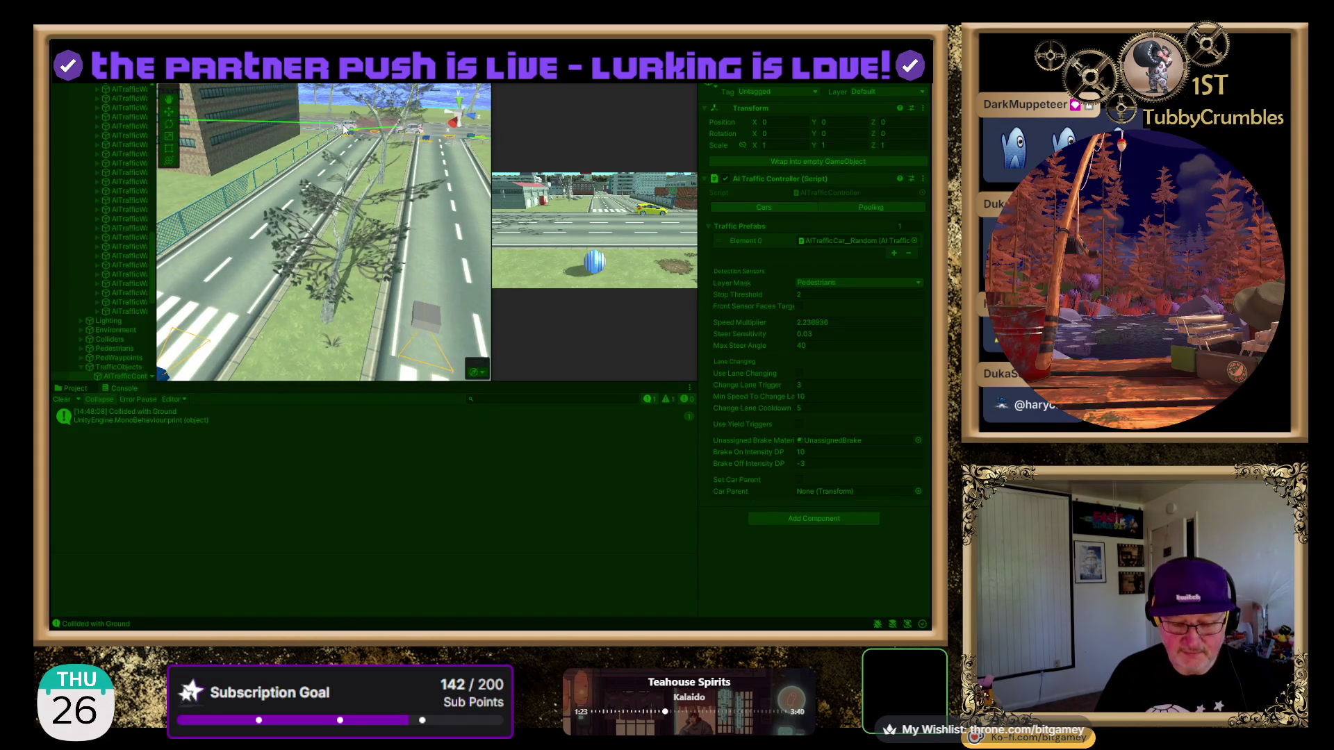
- Select a white traffic car clone and frame it to follow it through the intersection
left_click(343, 127)
key("f")
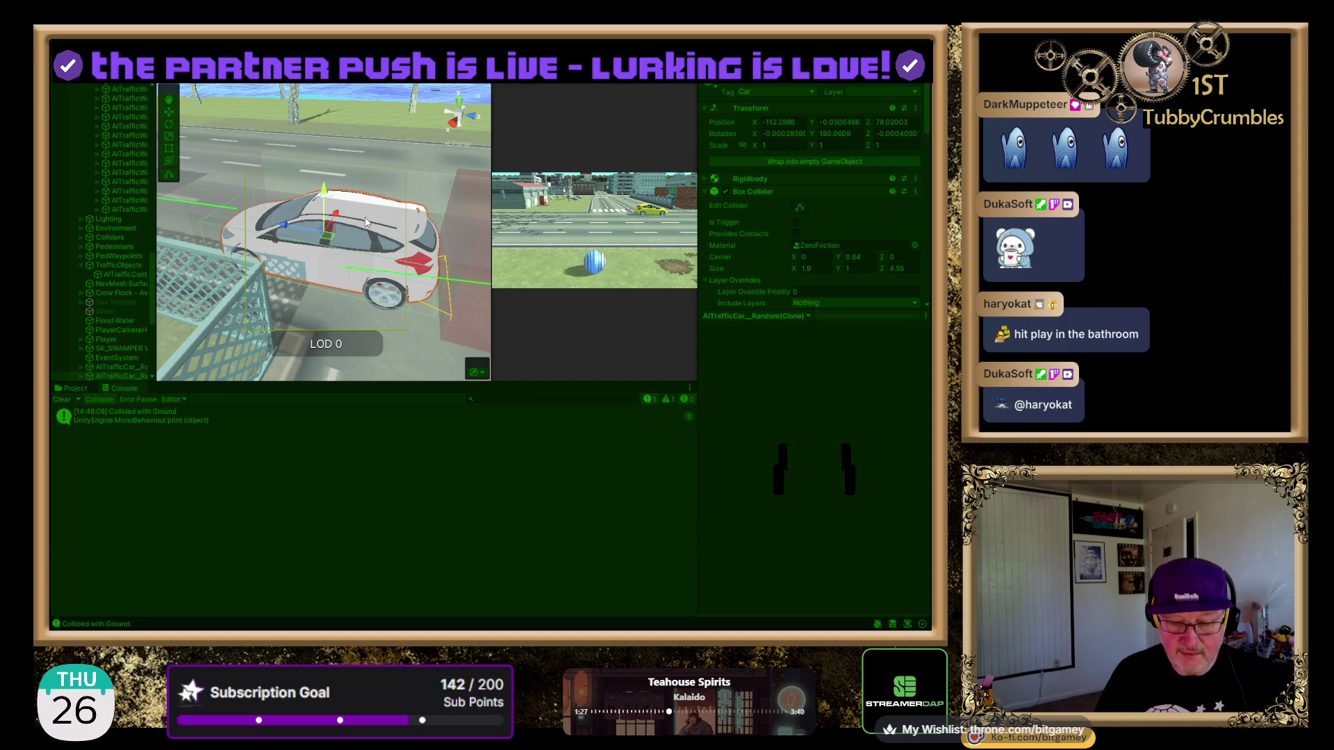
key("f")
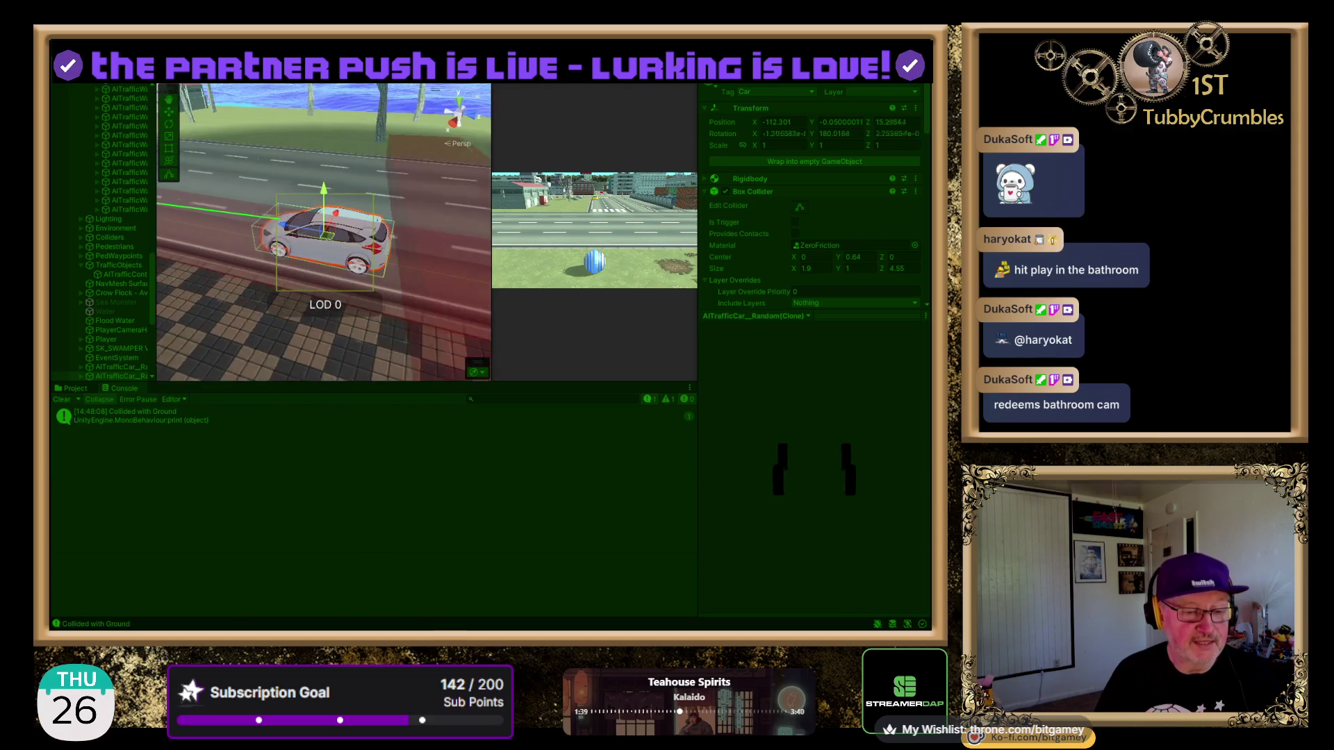
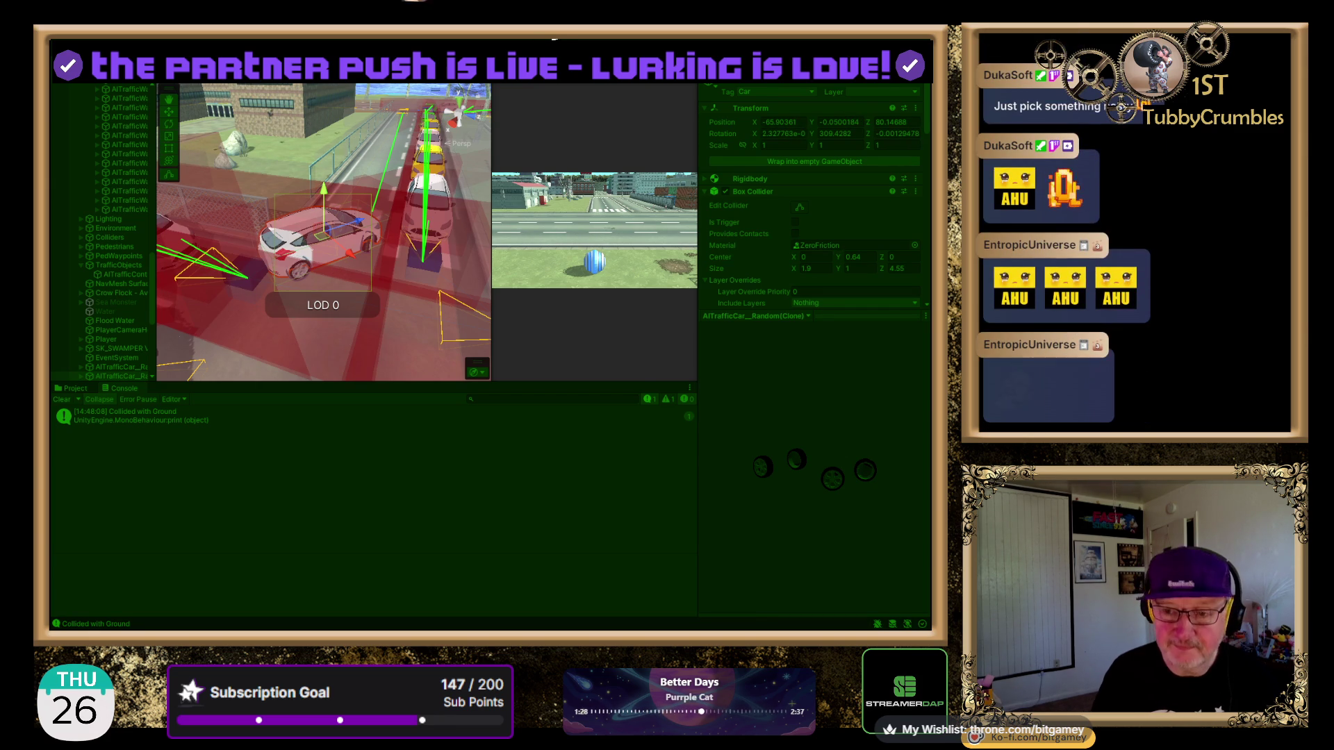
- Switch to a top-down view of the intersection and select the waypoint ahead of the pink car
left_click(459, 105)
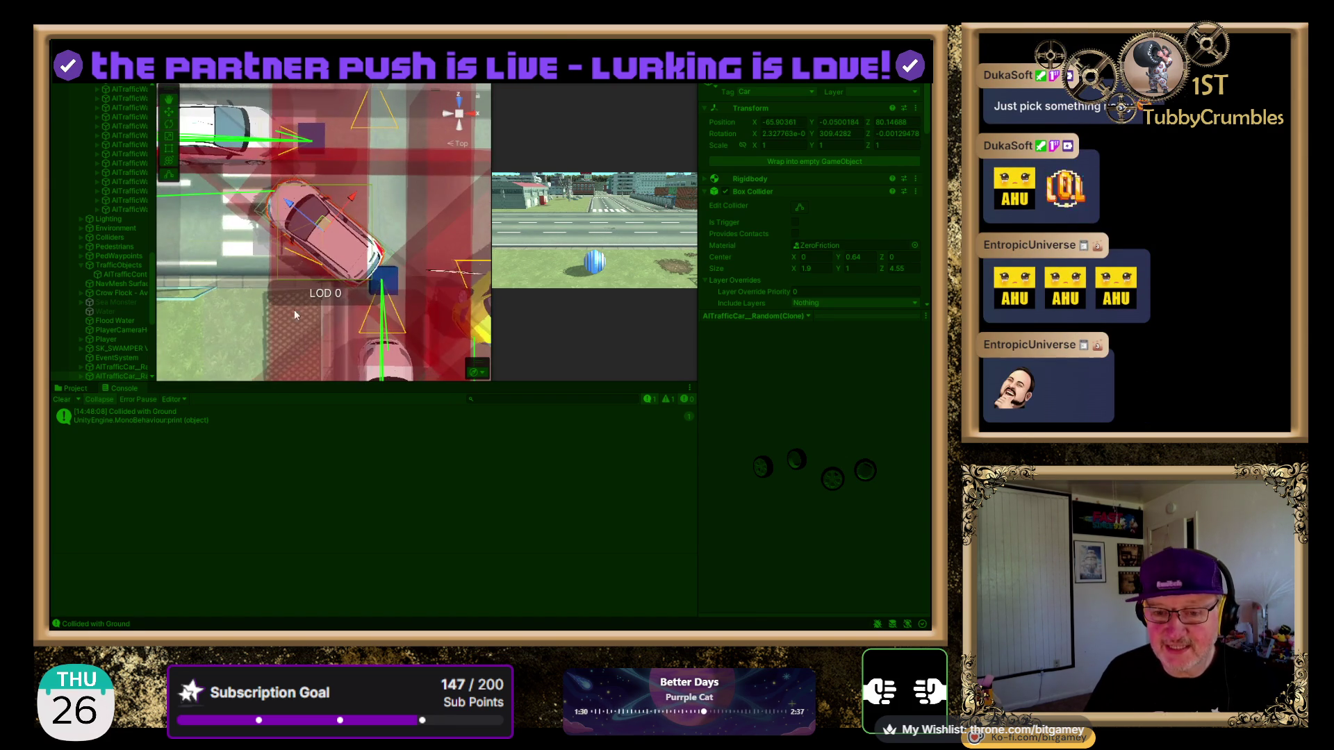
mouse_move(402, 185)
left_mouse_down()
mouse_move(432, 139)
mouse_move(382, 202)
left_mouse_up()
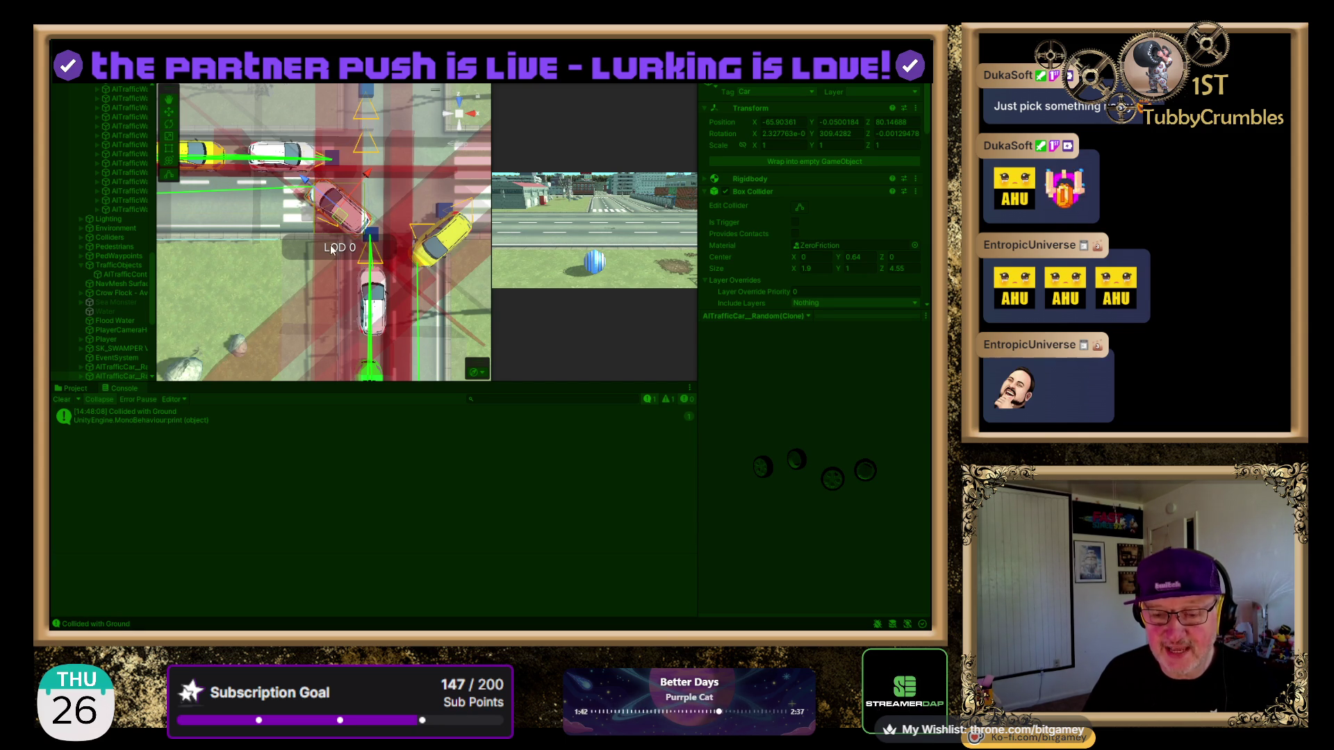
left_click(374, 239)
left_click(374, 239)
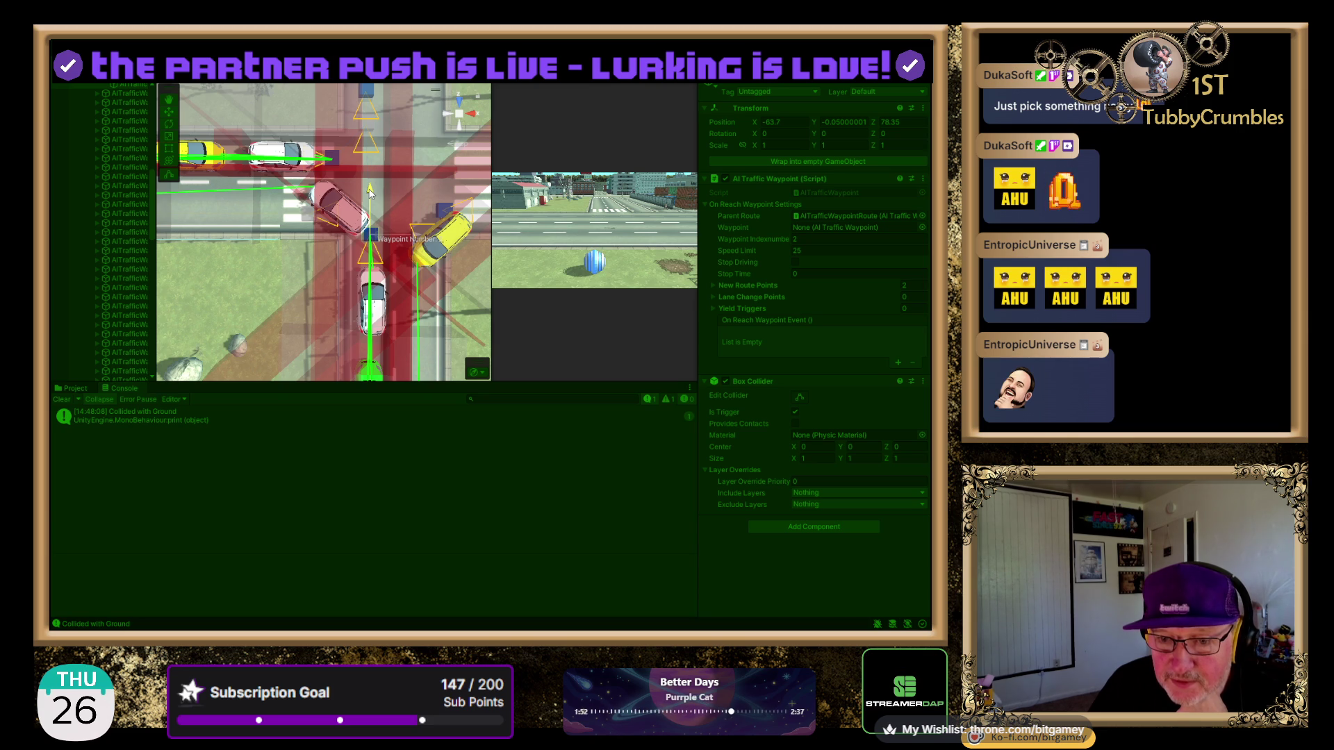
- Pull the intersection waypoint back along the road to Z 76, then select the pink car
left_click_drag(371, 193, 364, 218)
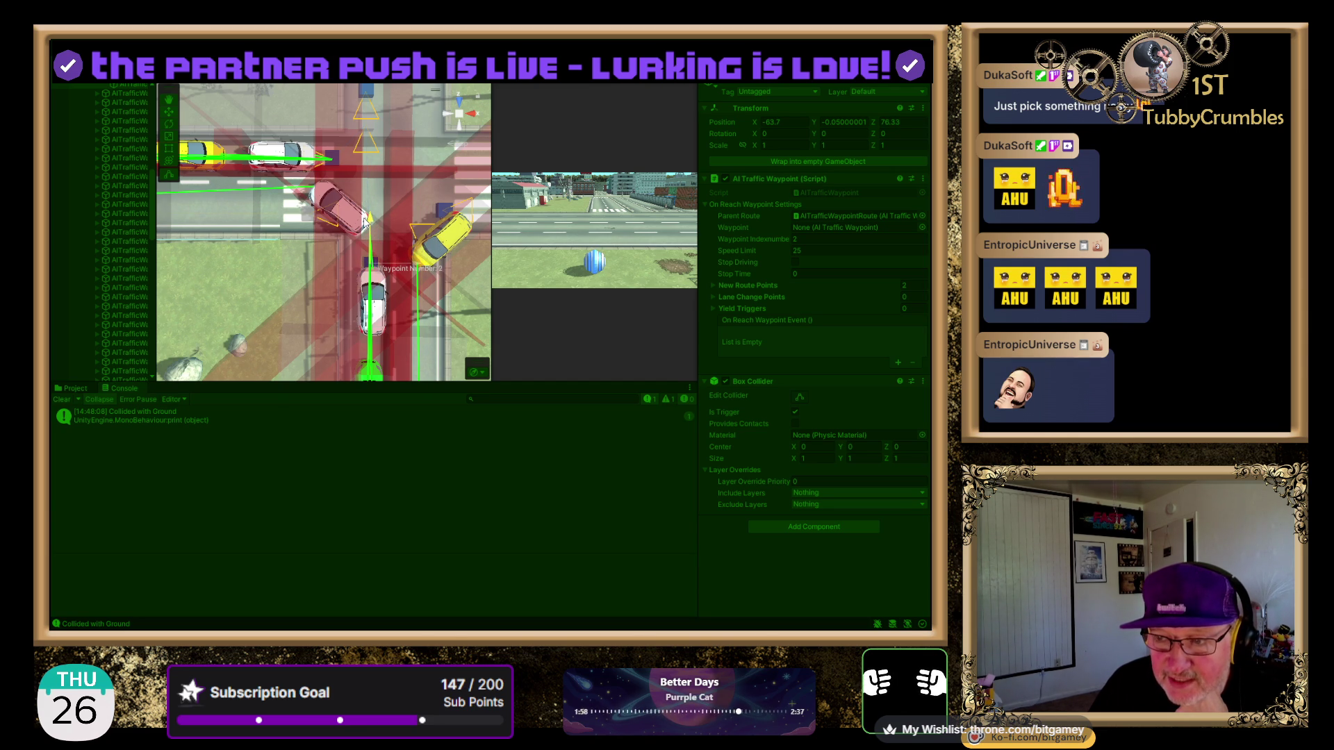
left_click_drag(364, 218, 364, 220)
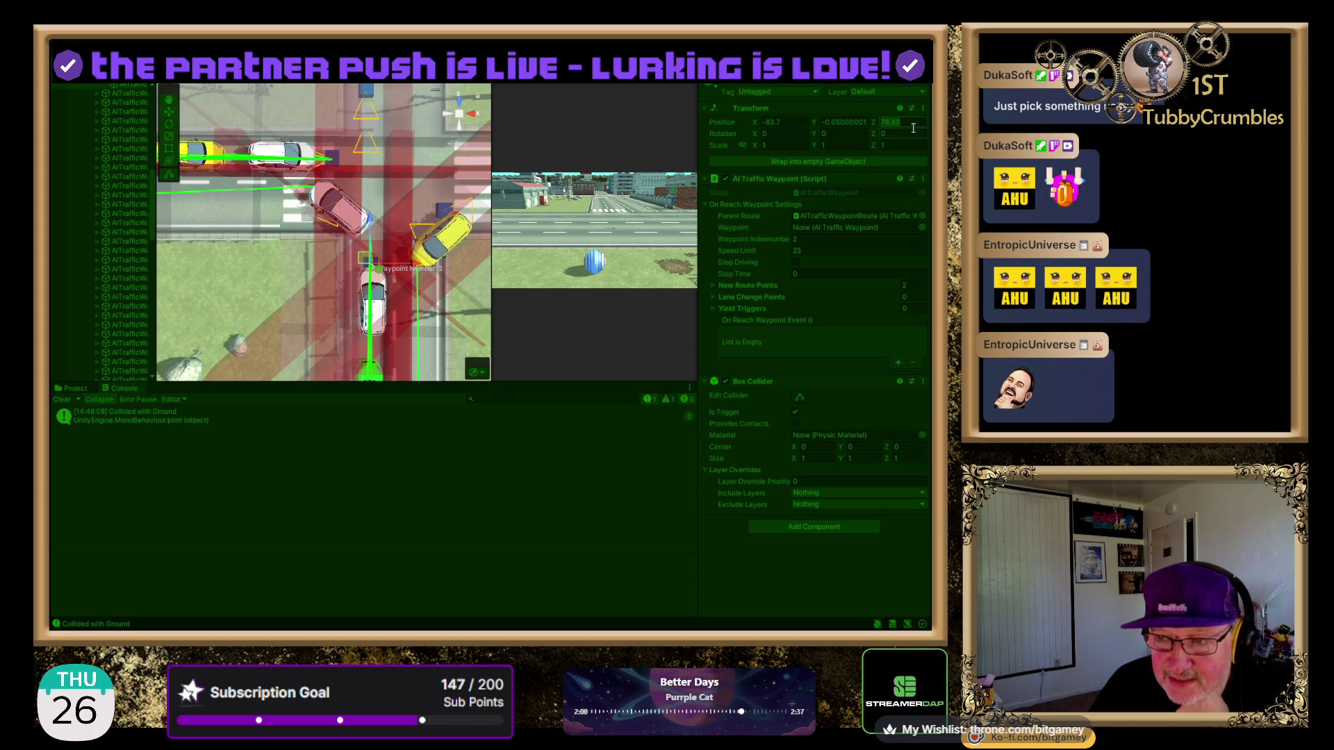
type("76")
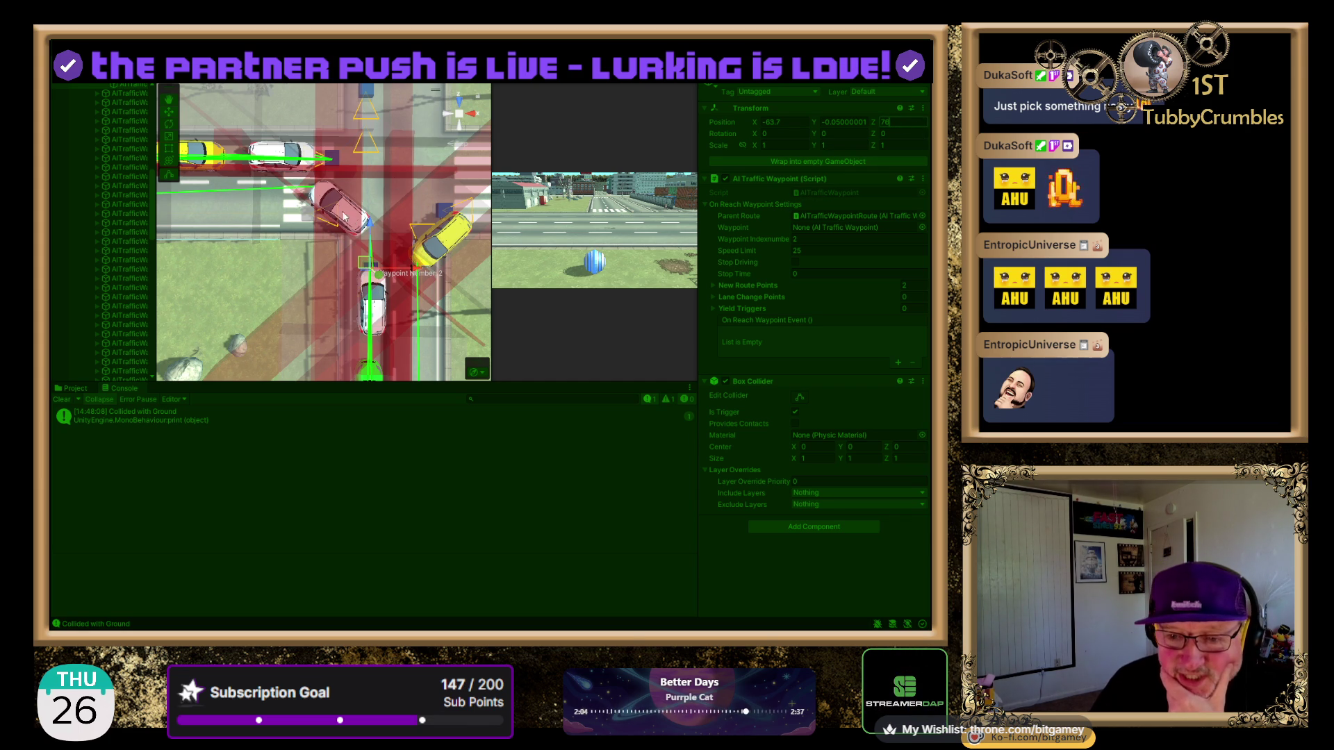
left_click(340, 214)
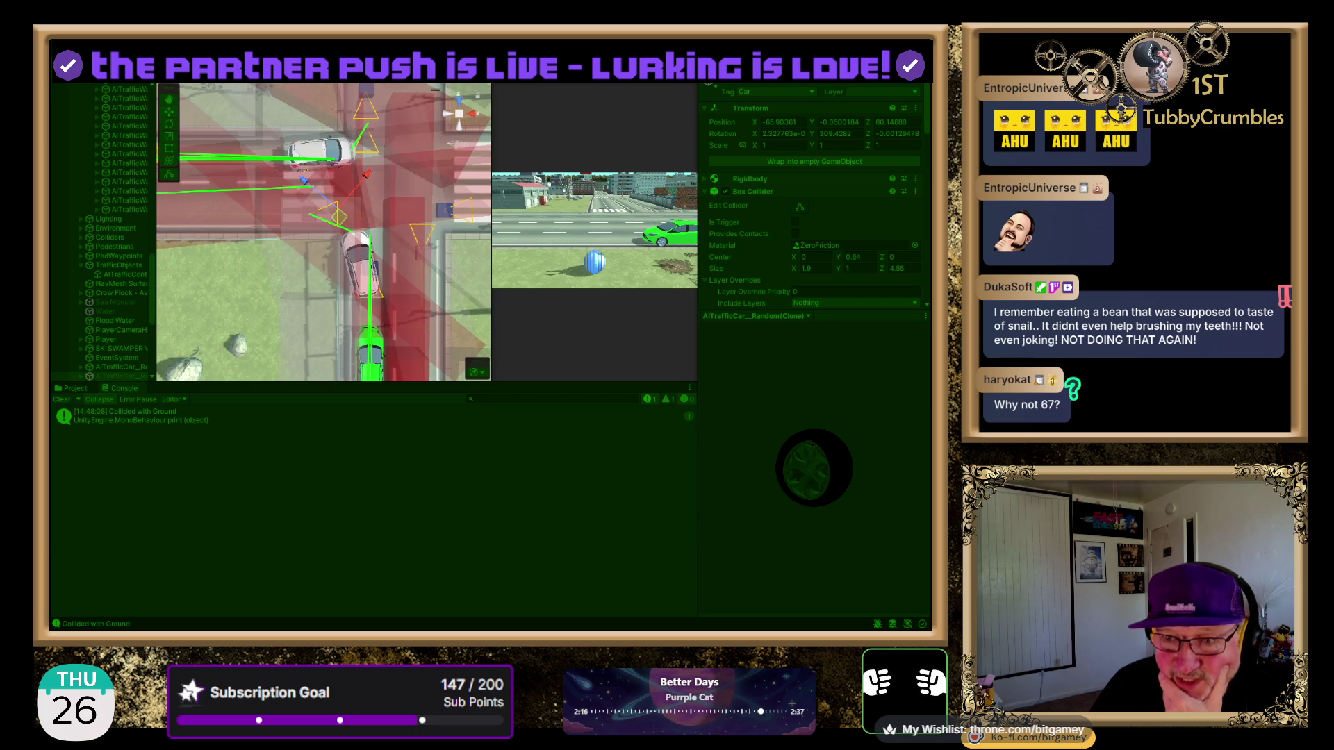
- Zoom in and tilt the Scene view to see the pink car at an angle
scroll(364, 293, "up", 5)
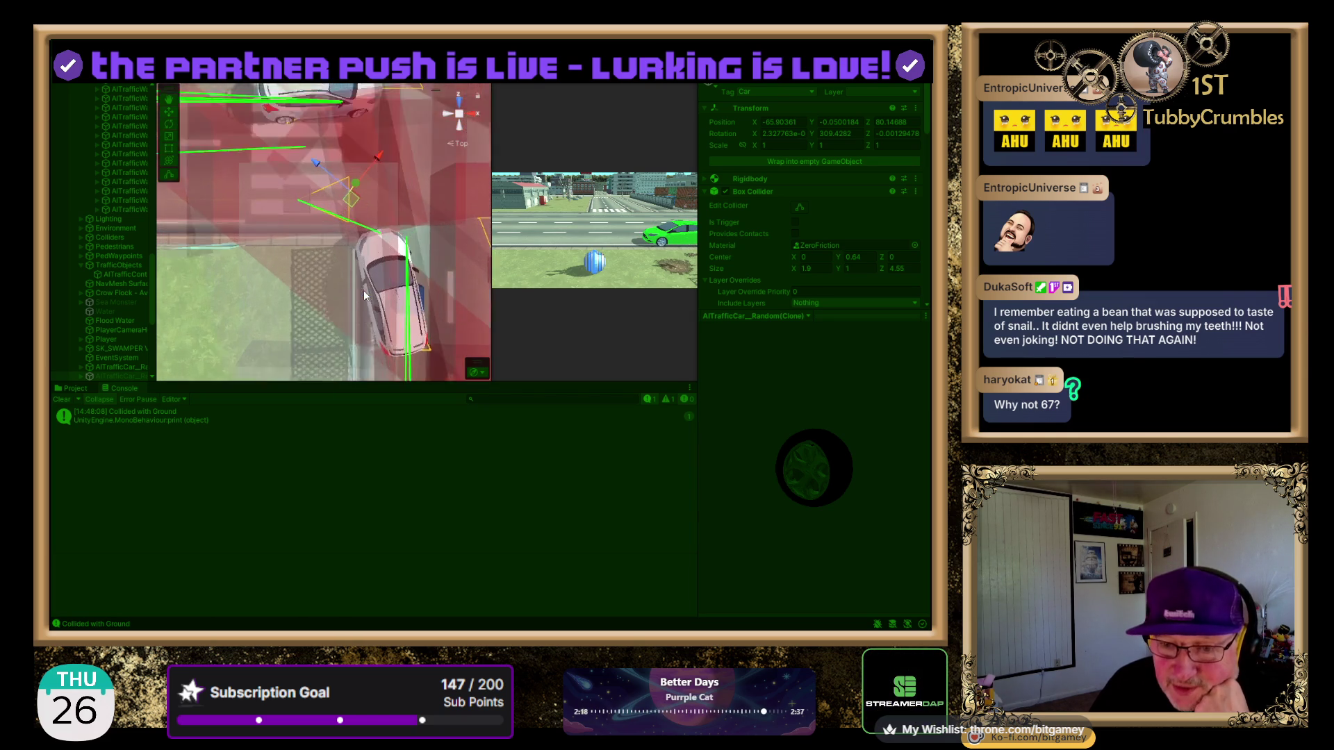
left_click_drag(430, 295, 50, 94)
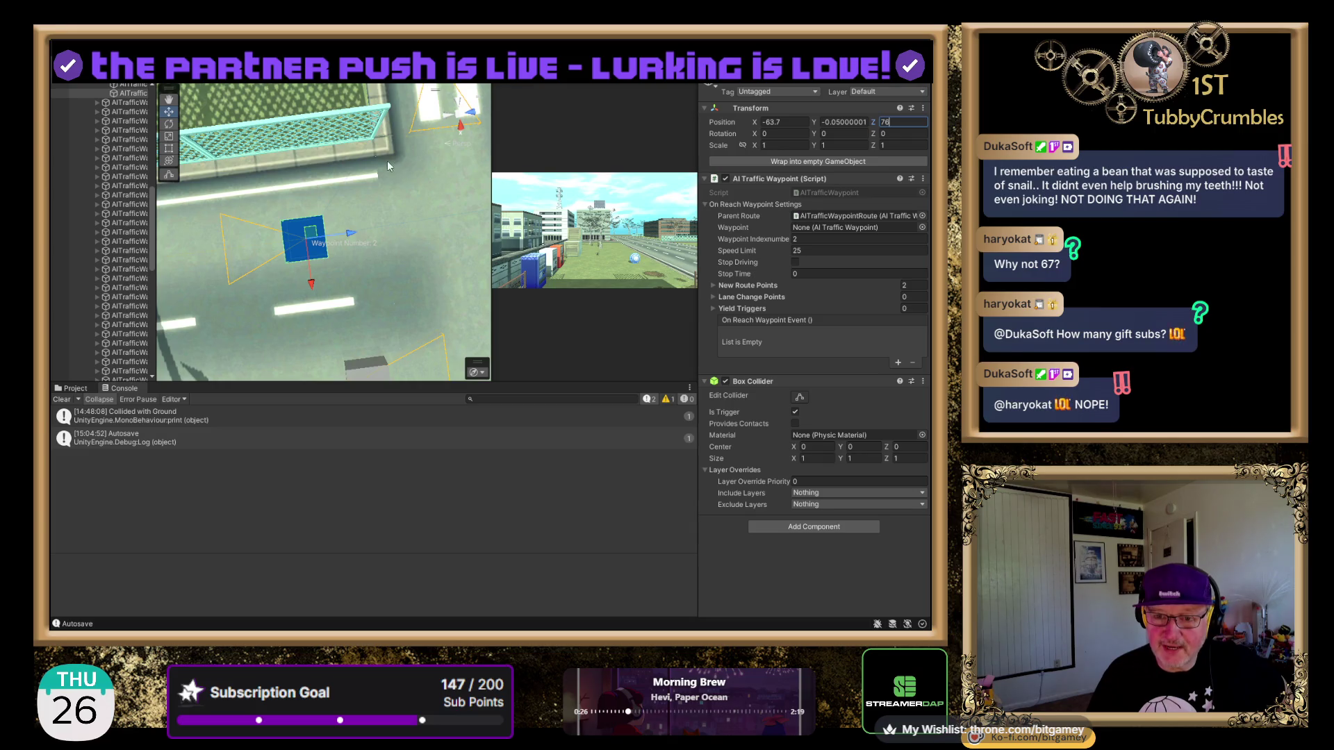
- Select Fence_ChainLink and drag it left toward the roadside
left_click(332, 134)
scroll(327, 182, "down", 3)
left_click_drag(255, 167, 202, 175)
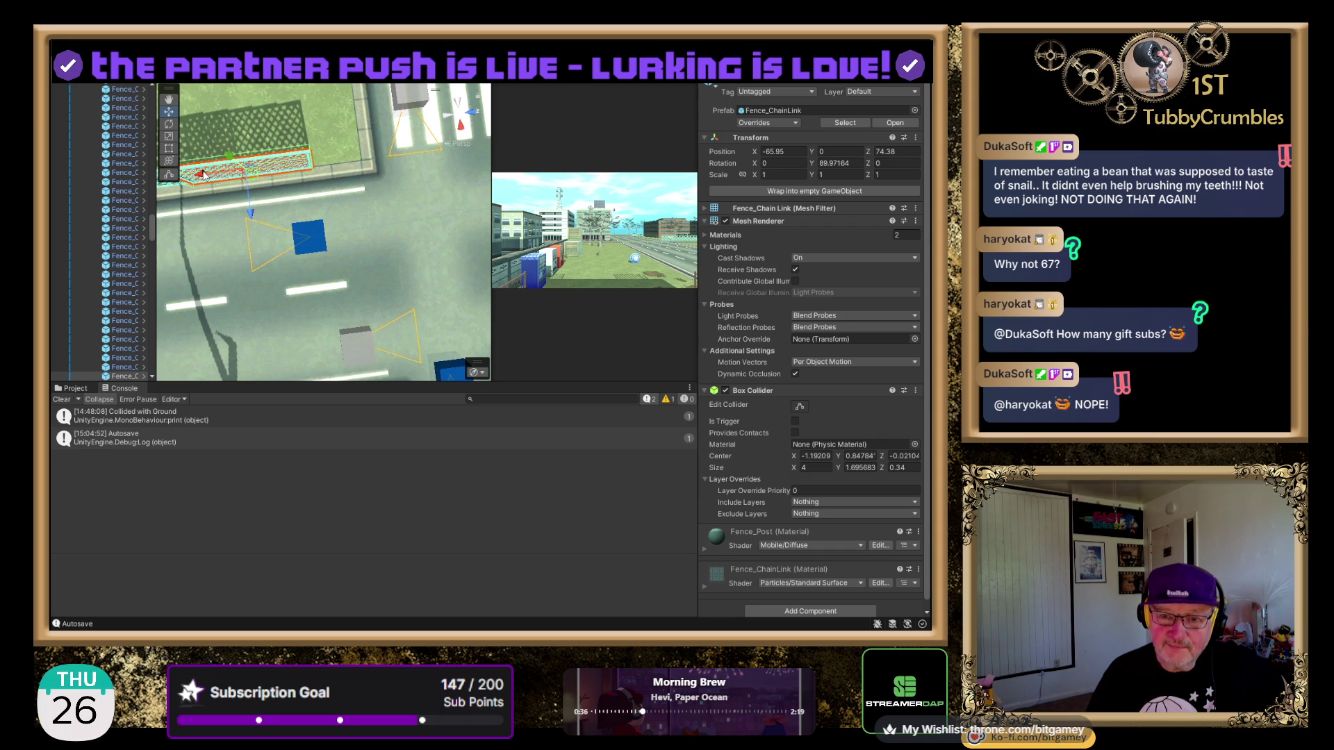
- Check the fence from side and top views and nudge it to X -65.95, Z 74.08
mouse_move(419, 203)
left_mouse_down()
mouse_move(444, 273)
mouse_move(430, 241)
mouse_move(408, 256)
left_mouse_up()
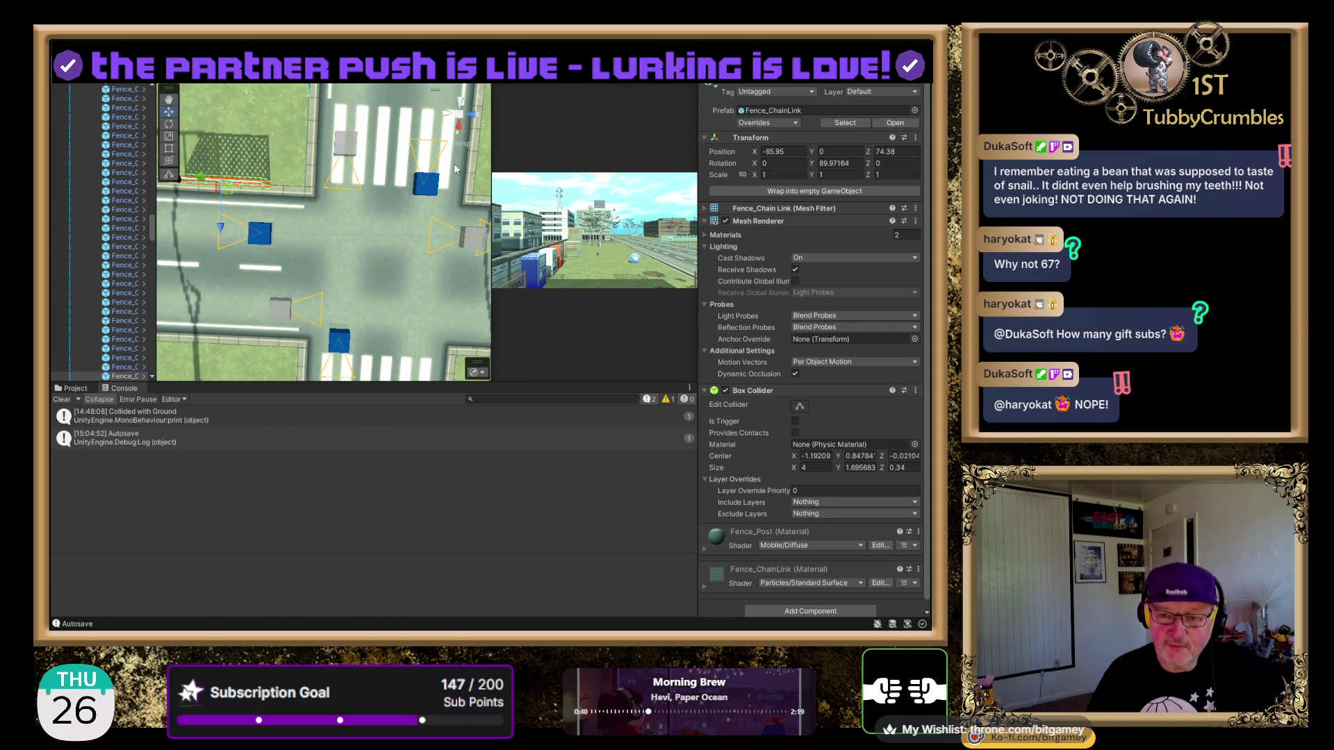
left_click(467, 111)
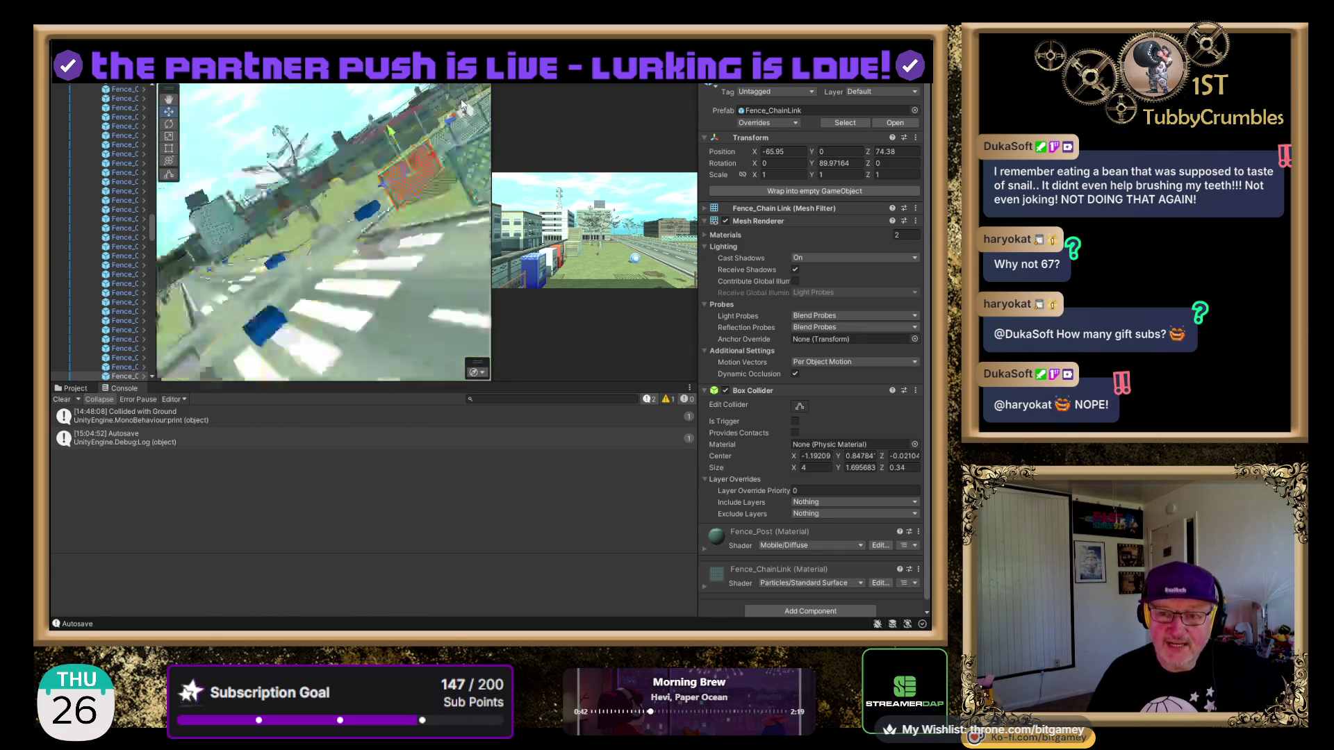
left_click(458, 105)
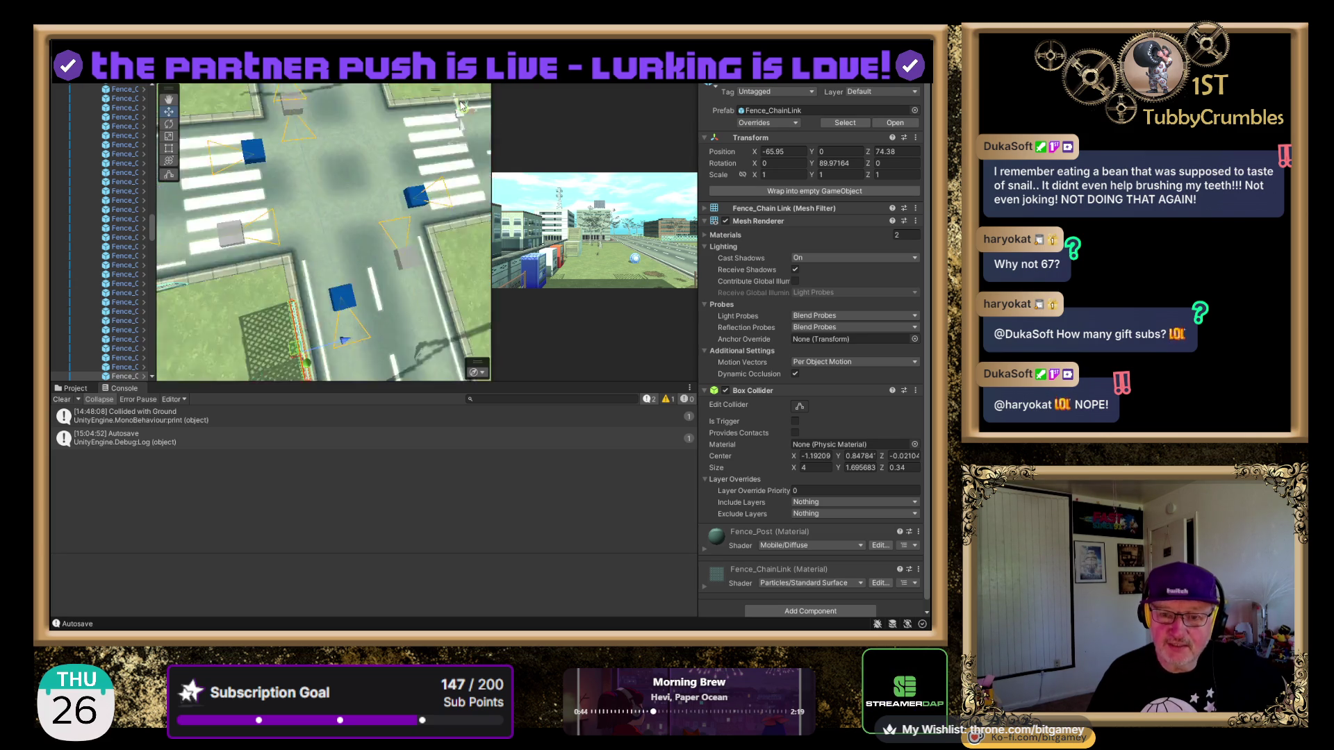
scroll(374, 239, "down", 3)
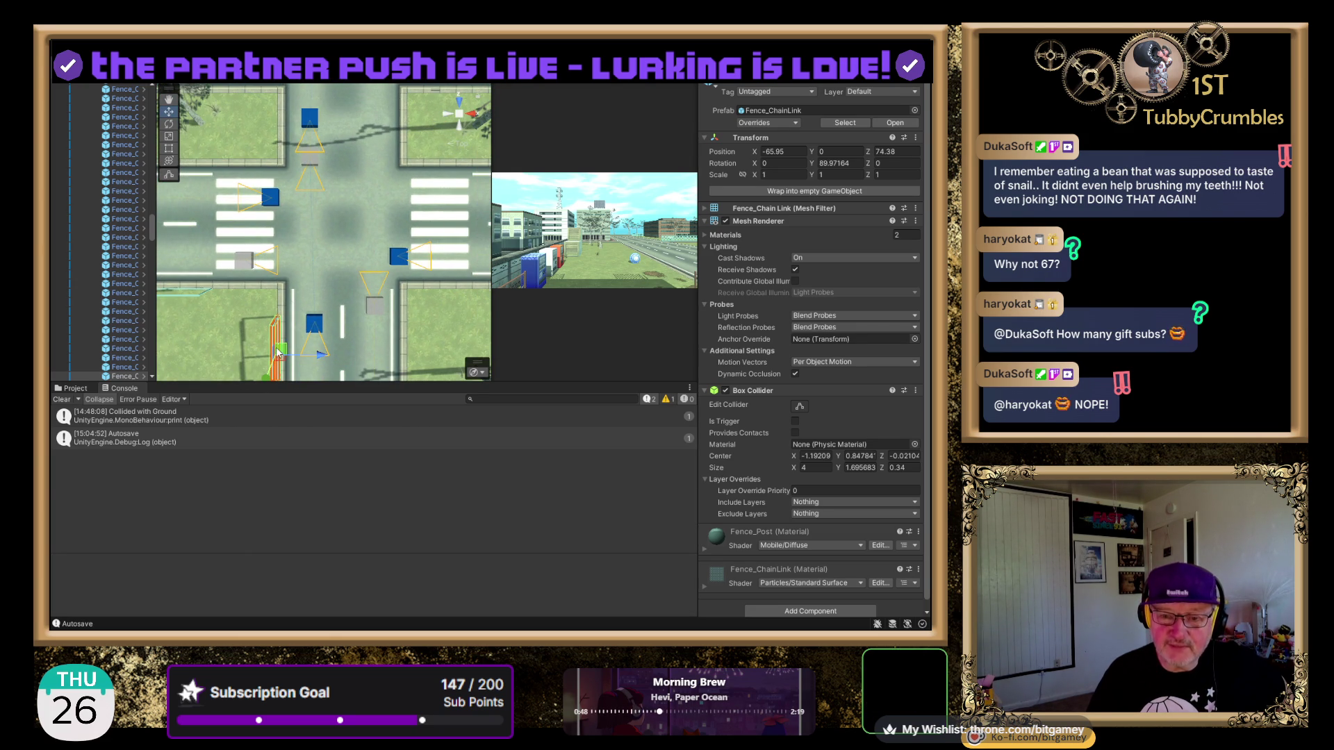
left_click_drag(306, 336, 306, 177)
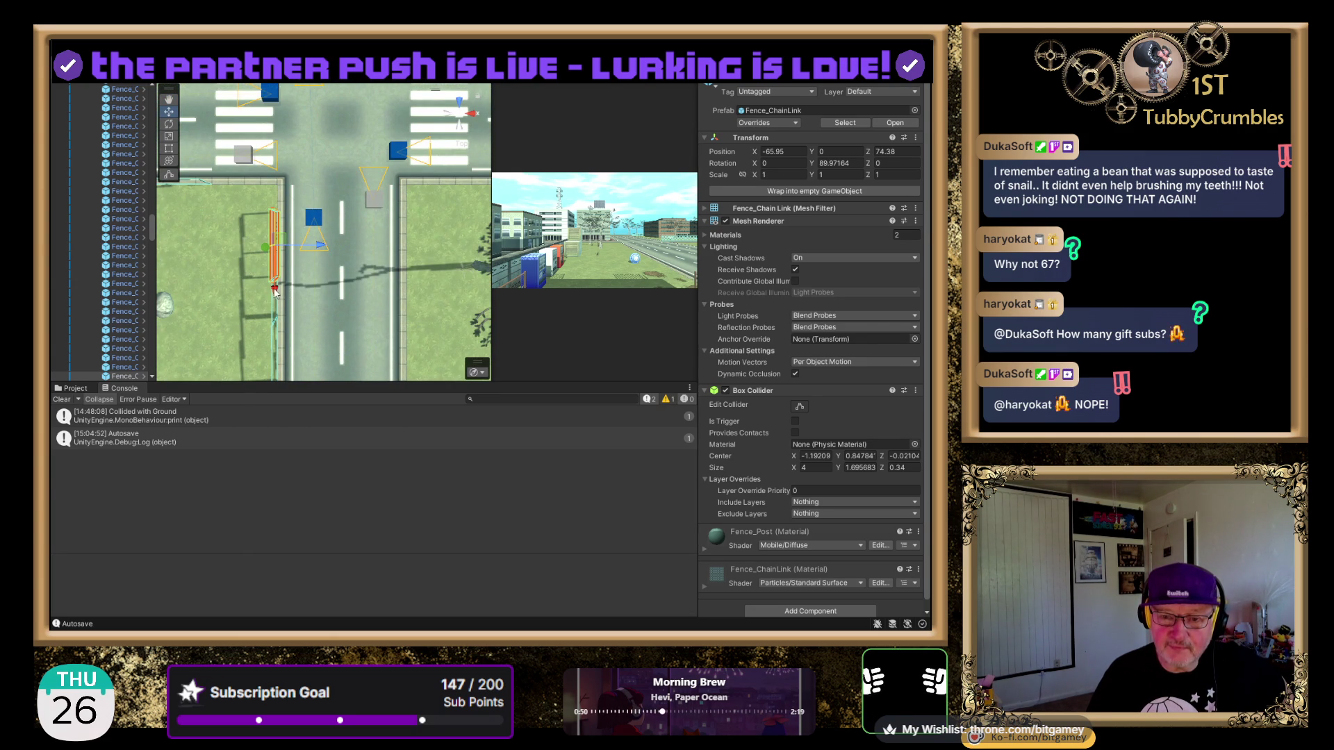
left_click_drag(275, 291, 280, 295)
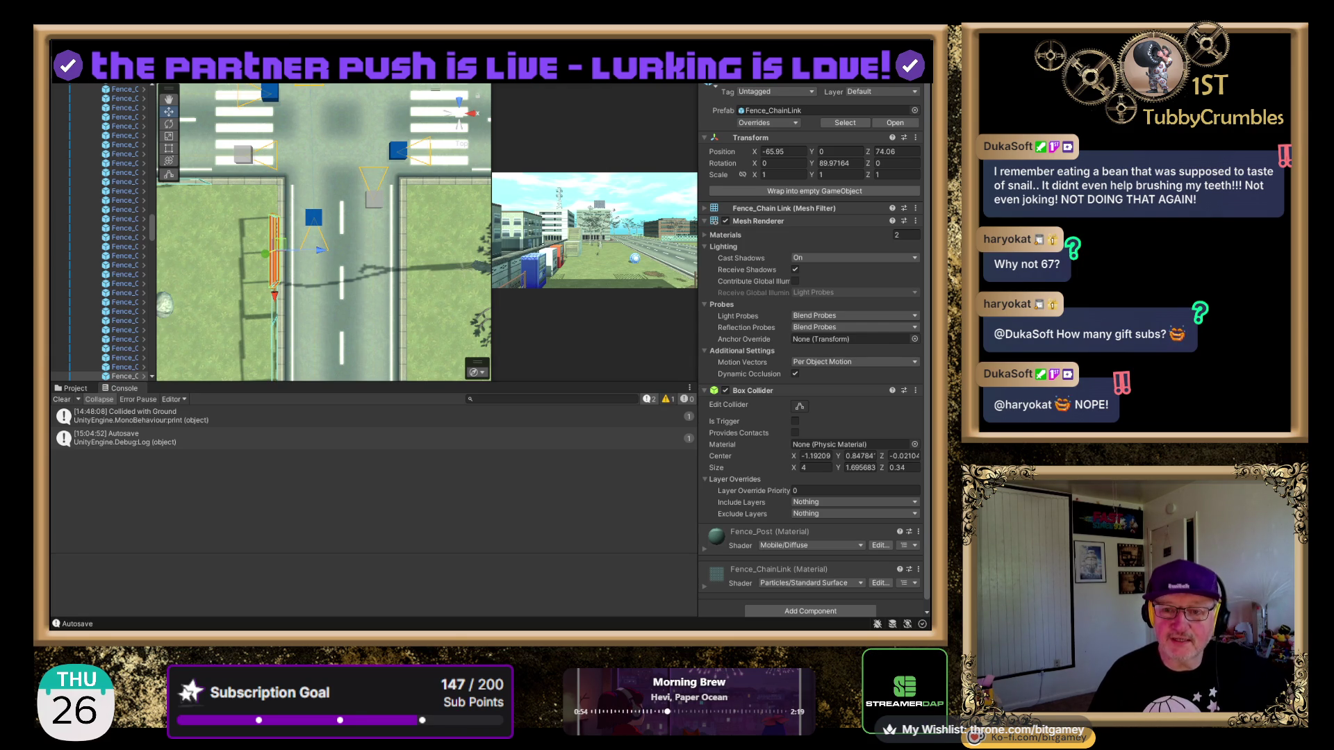
- Enter Play mode to test whether the AI cars pass the intersection
key("ctrl+p")
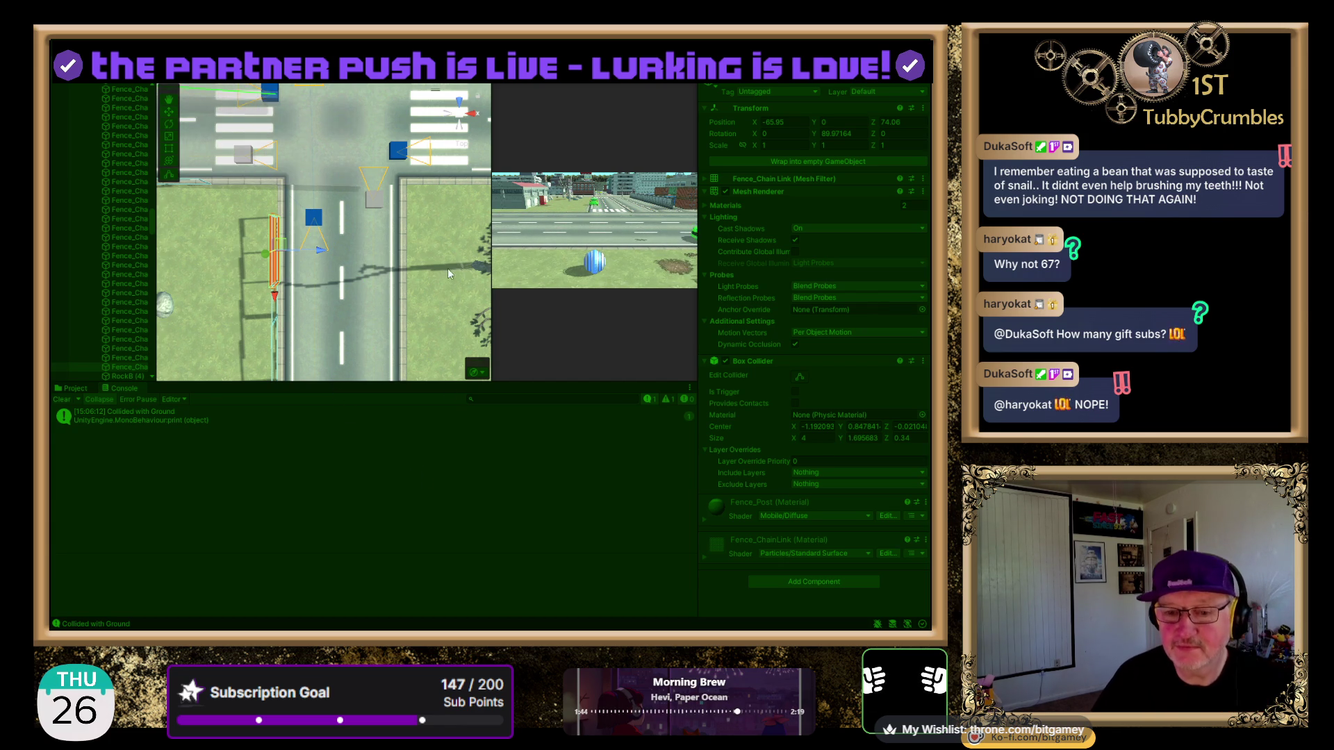
- Follow the moving cars in the Scene view, then exit Play mode
mouse_move(341, 209)
left_mouse_down()
mouse_move(340, 272)
mouse_move(395, 271)
left_mouse_up()
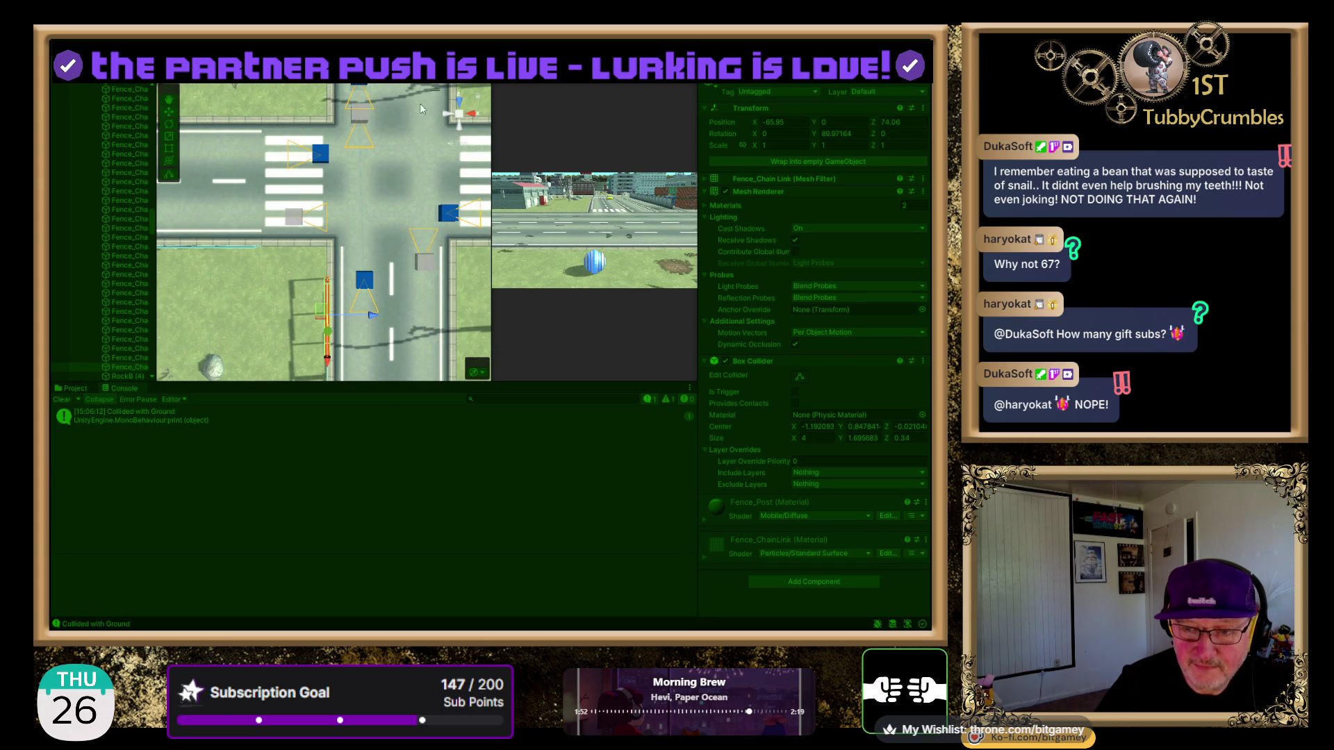
key("ctrl+p")
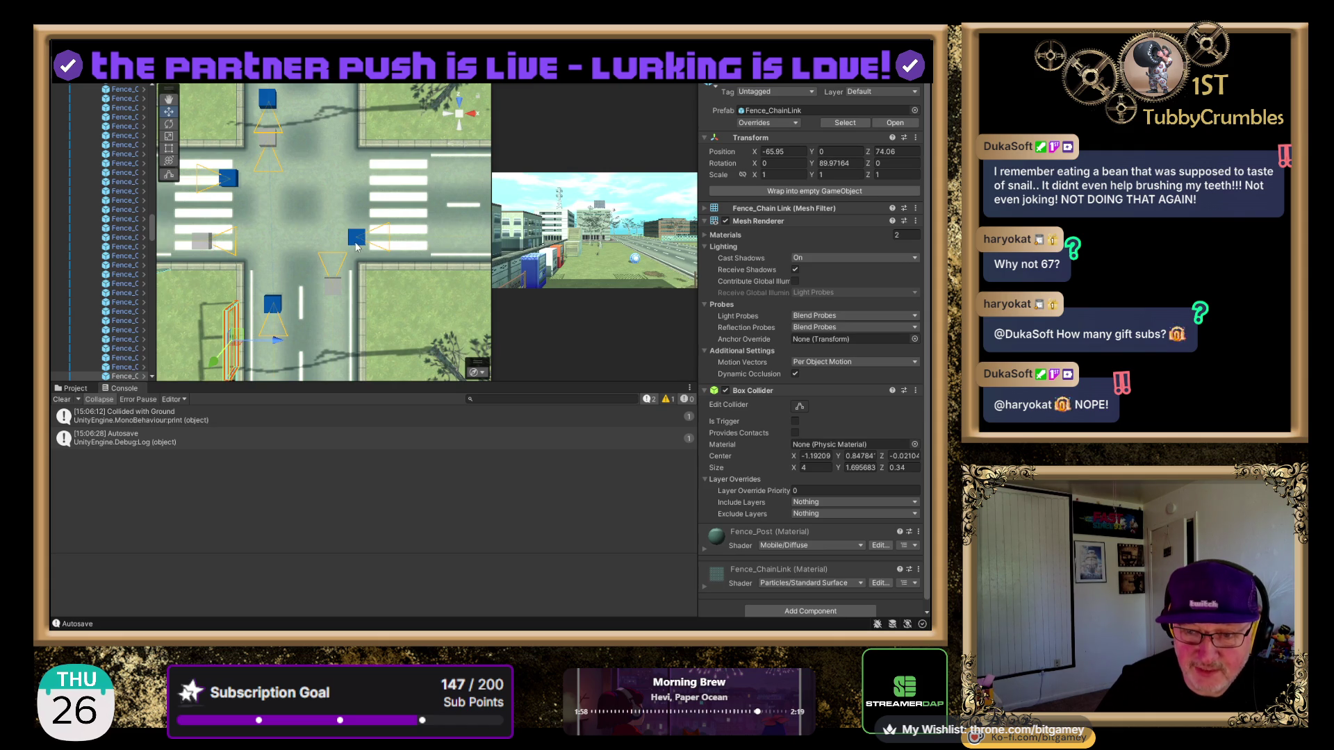
- Move the intersection waypoint right to X -57 and start the simulation
left_click(354, 242)
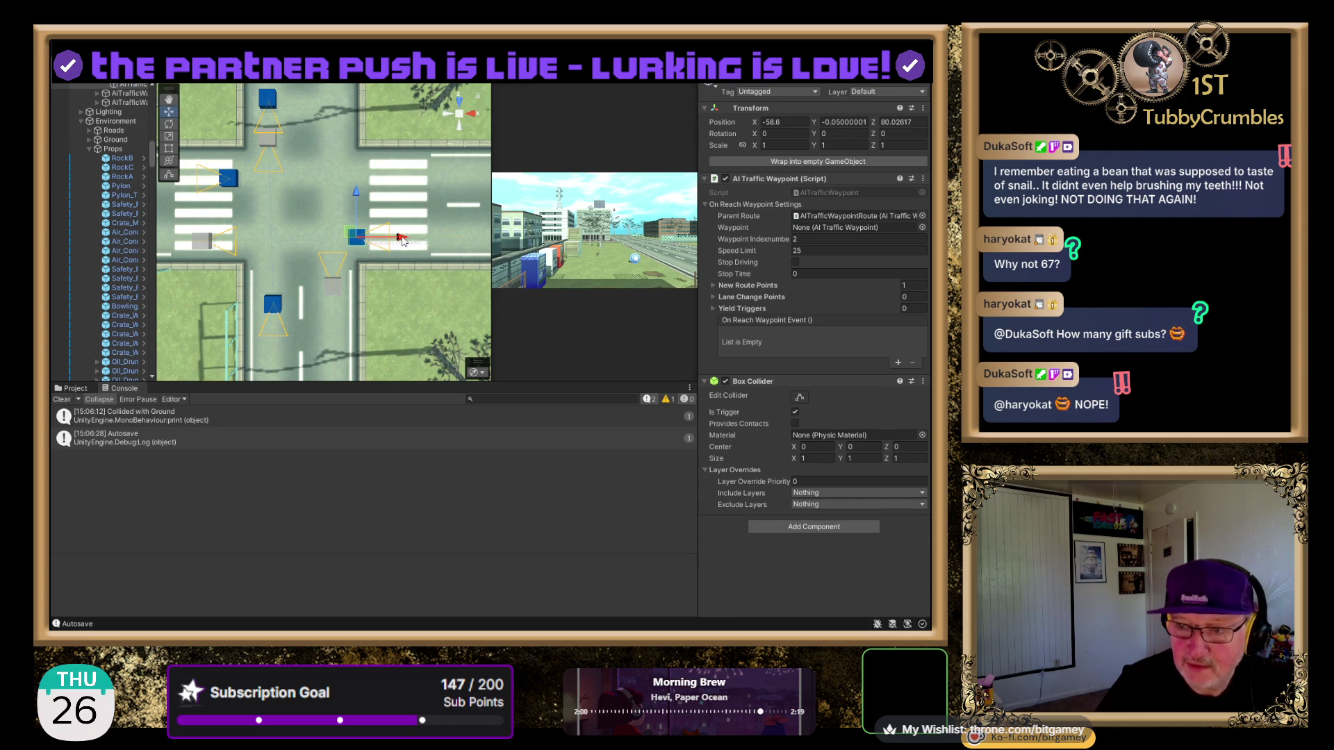
left_click_drag(402, 240, 415, 241)
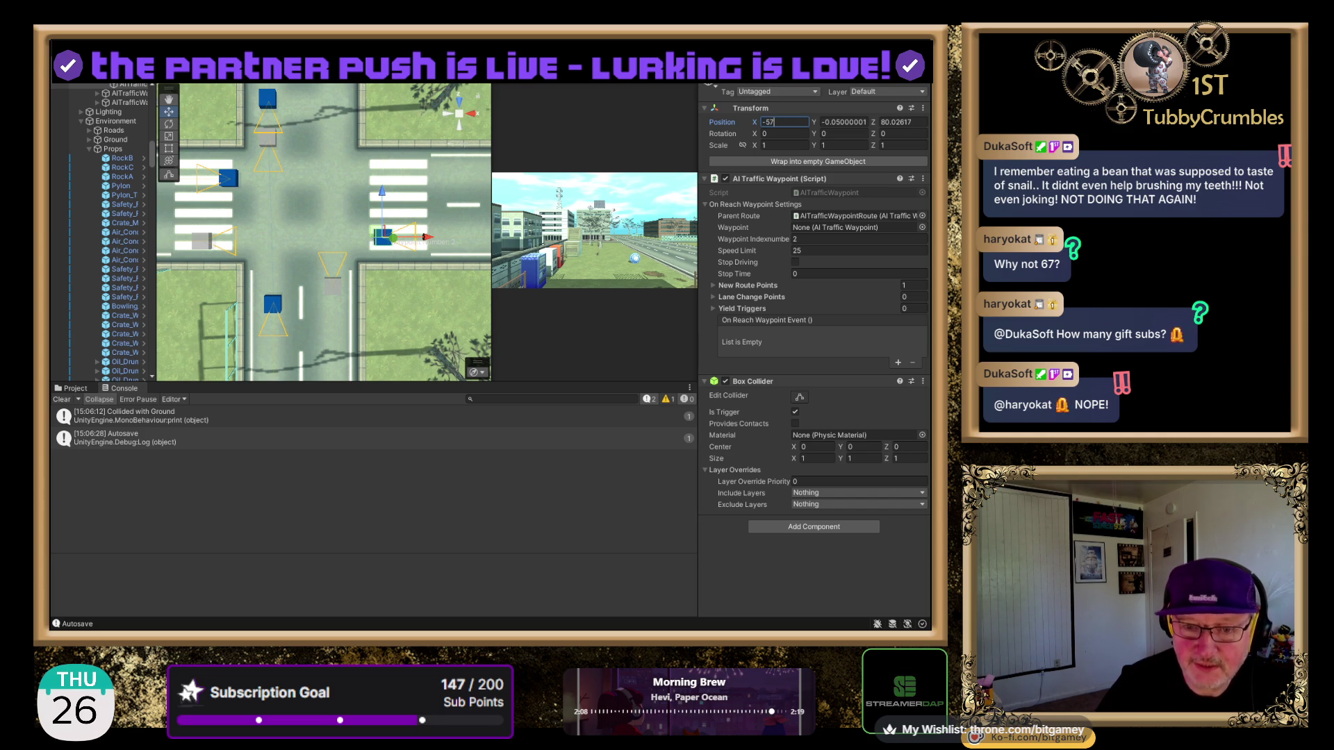
key("ctrl+p")
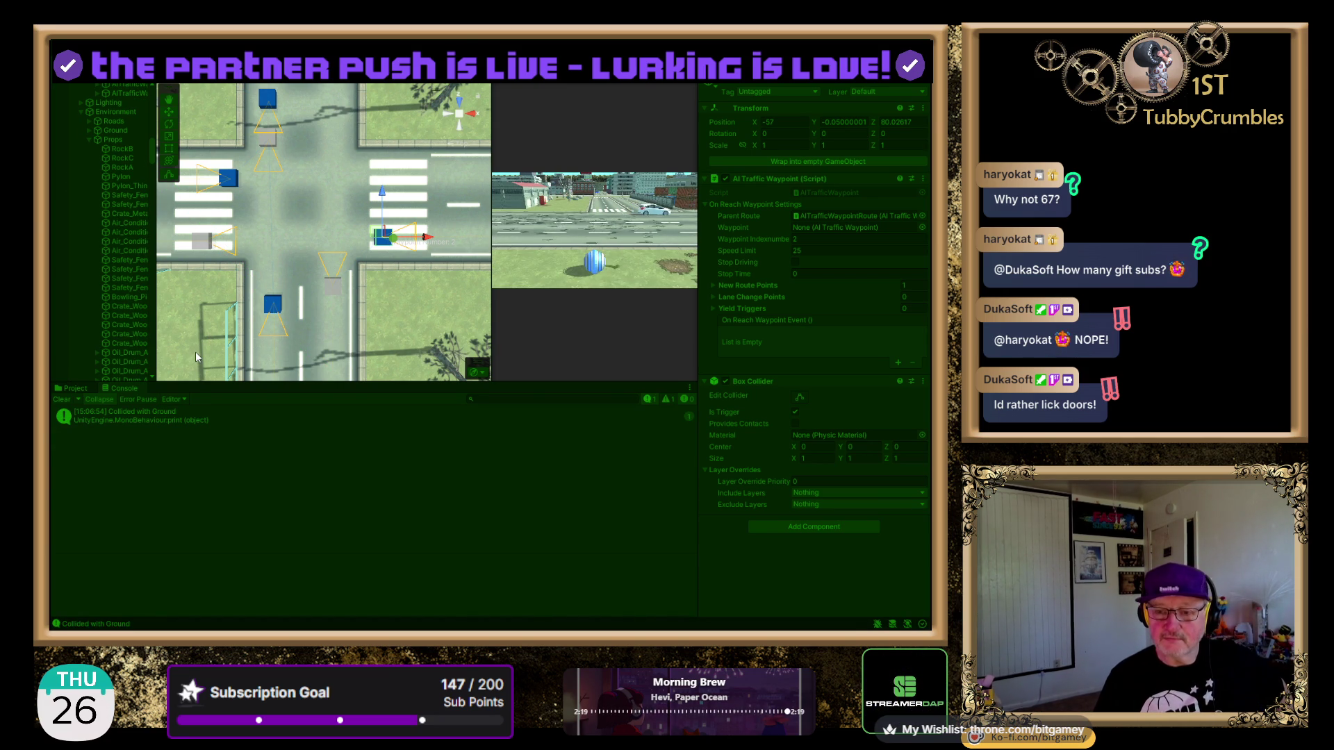
left_click_drag(201, 309, 246, 284)
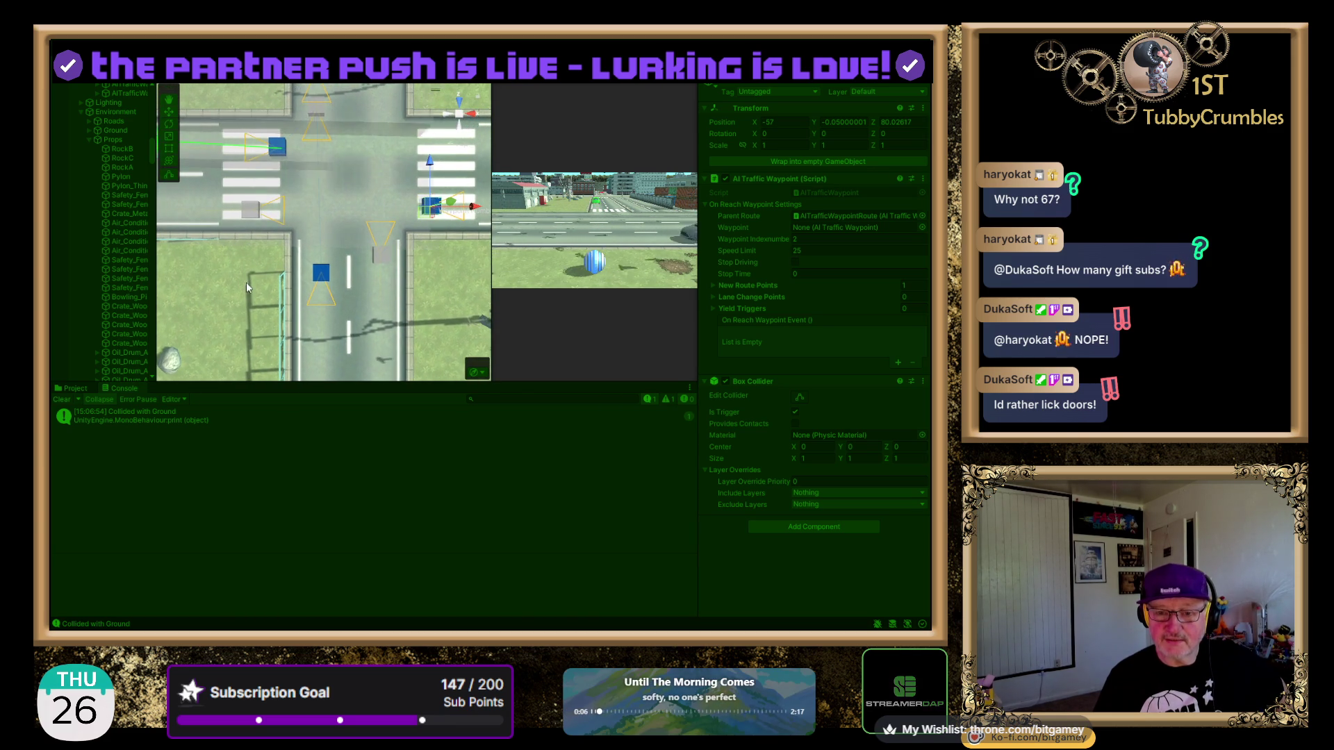
left_click_drag(343, 293, 288, 405)
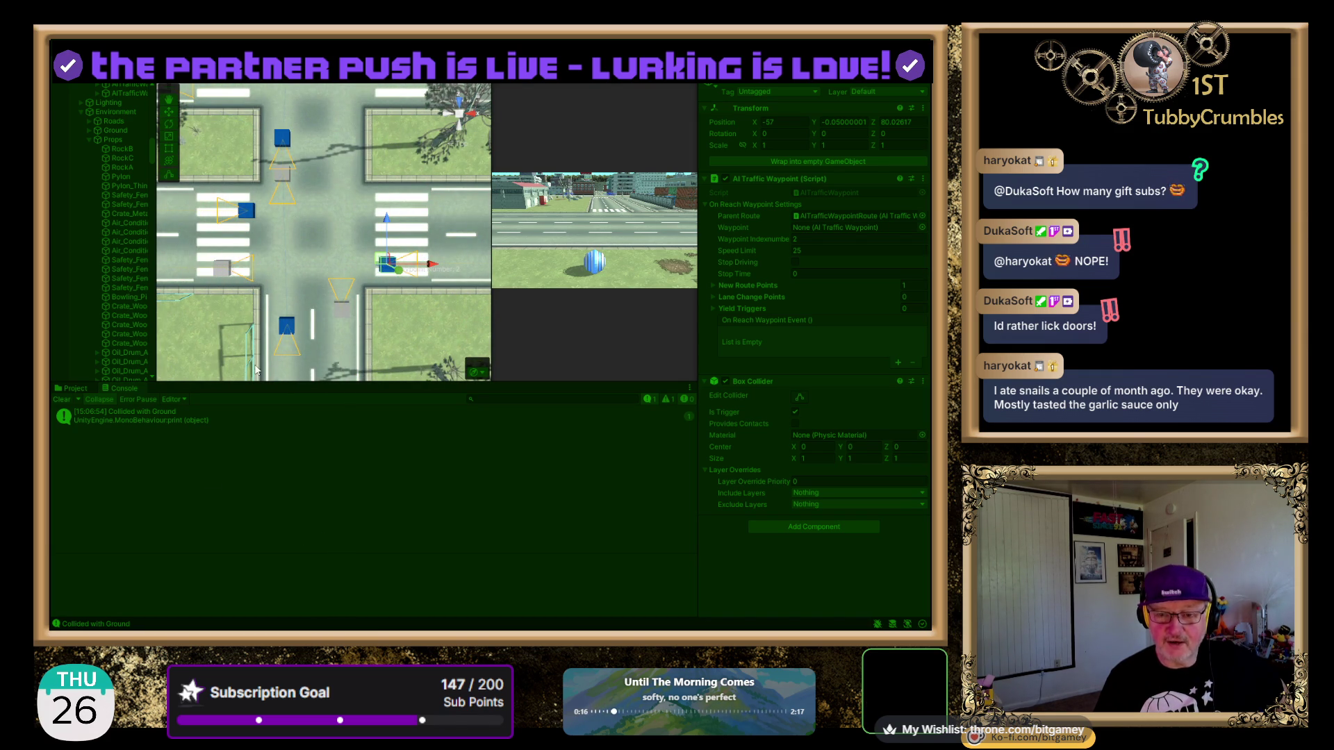
left_click_drag(269, 320, 300, 285)
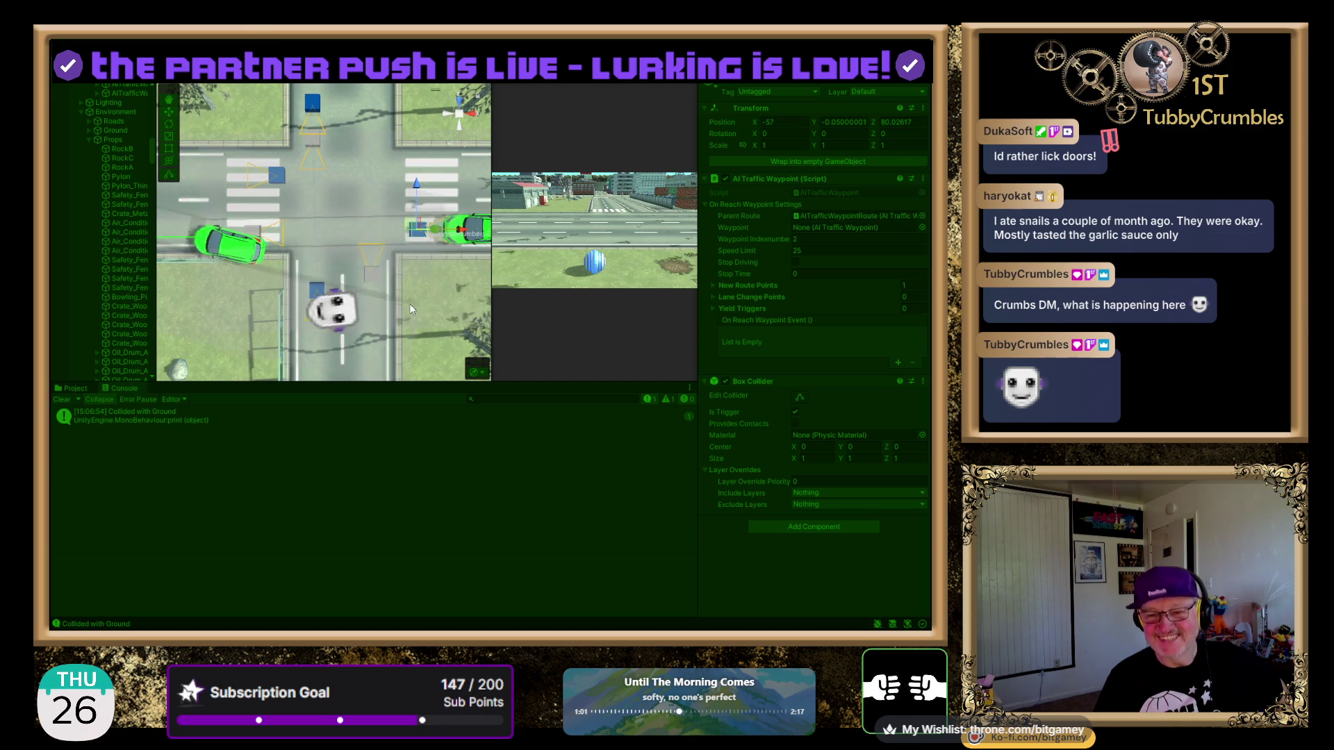
scroll(312, 251, "down", 5)
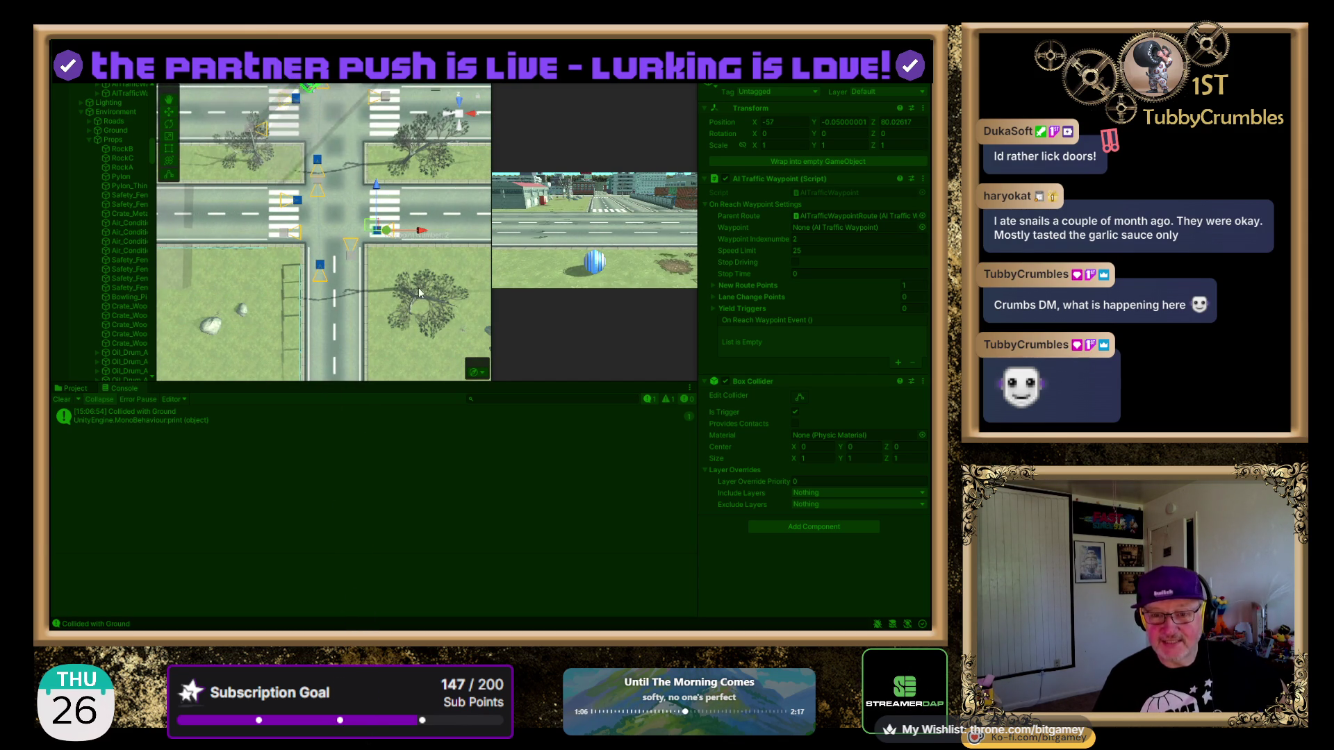
left_click_drag(430, 328, 419, 378)
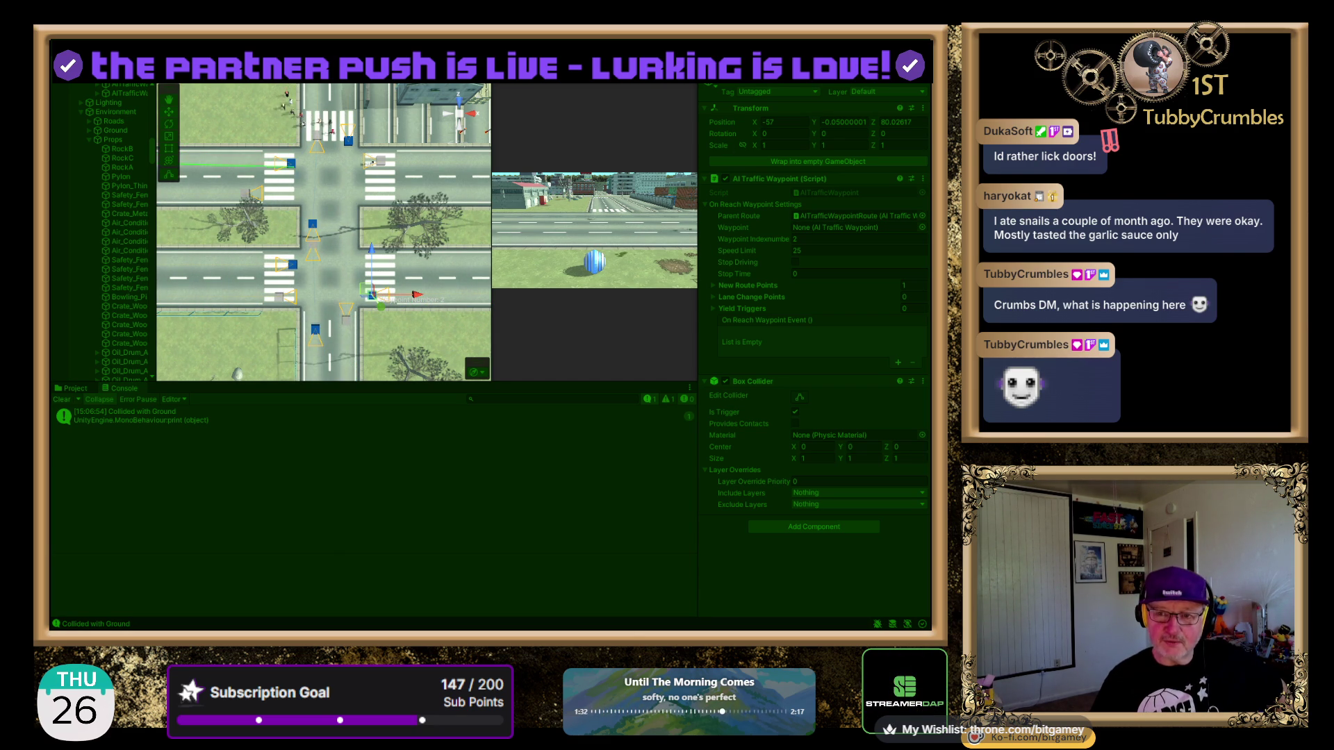
left_click_drag(366, 221, 414, 185)
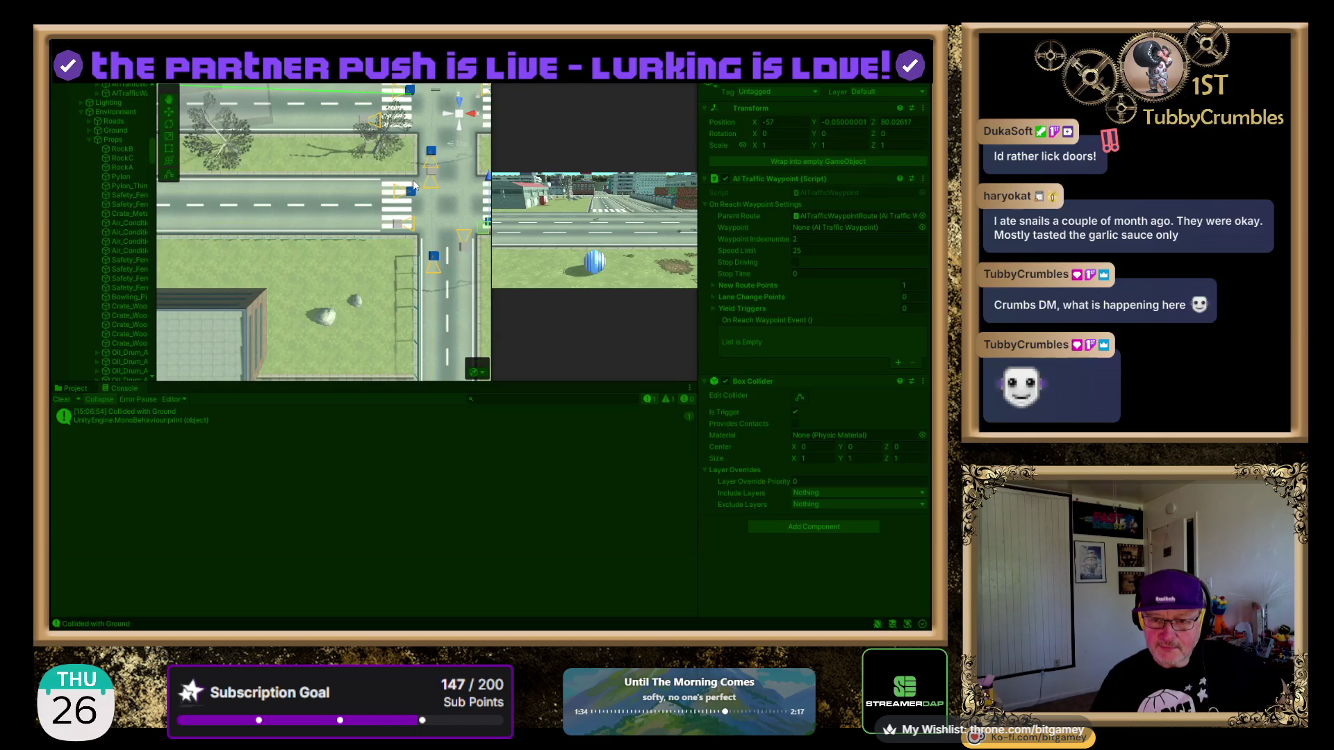
left_click(397, 229)
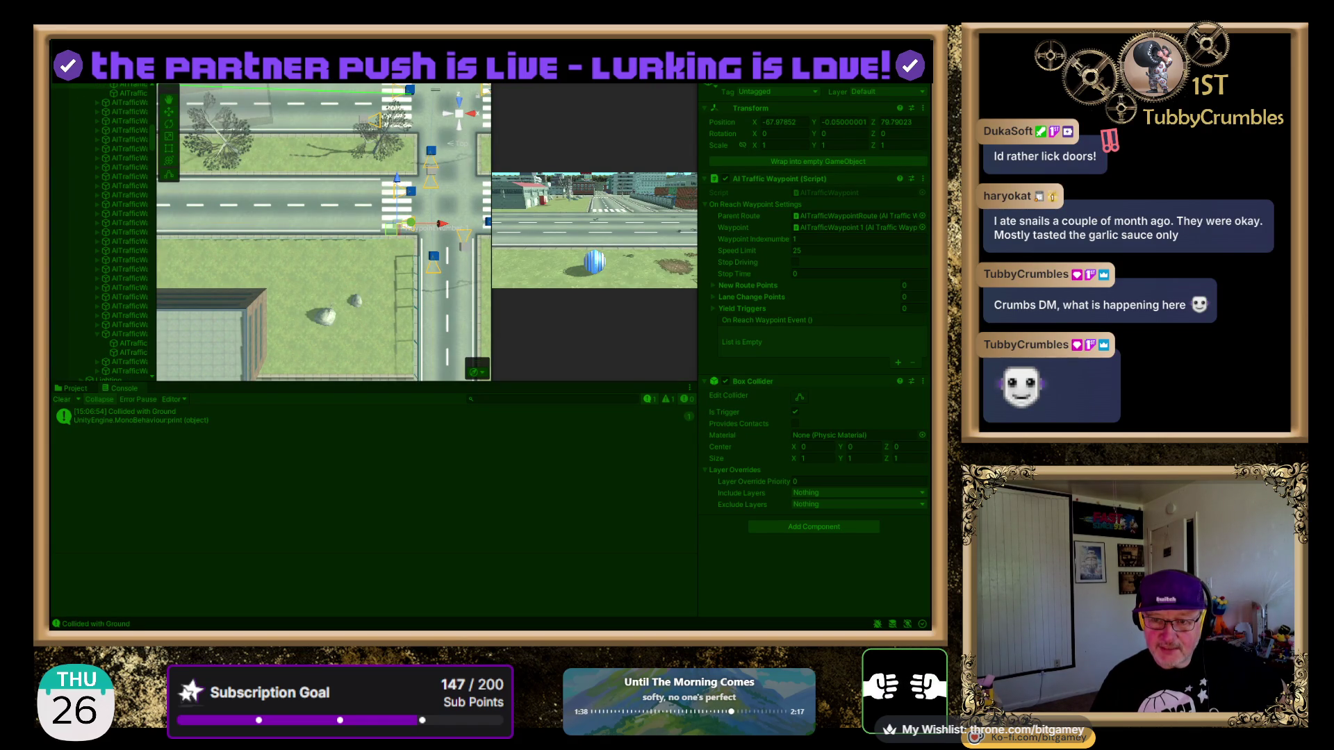
- Stop the running simulation and restart the traffic test
key("ctrl+p")
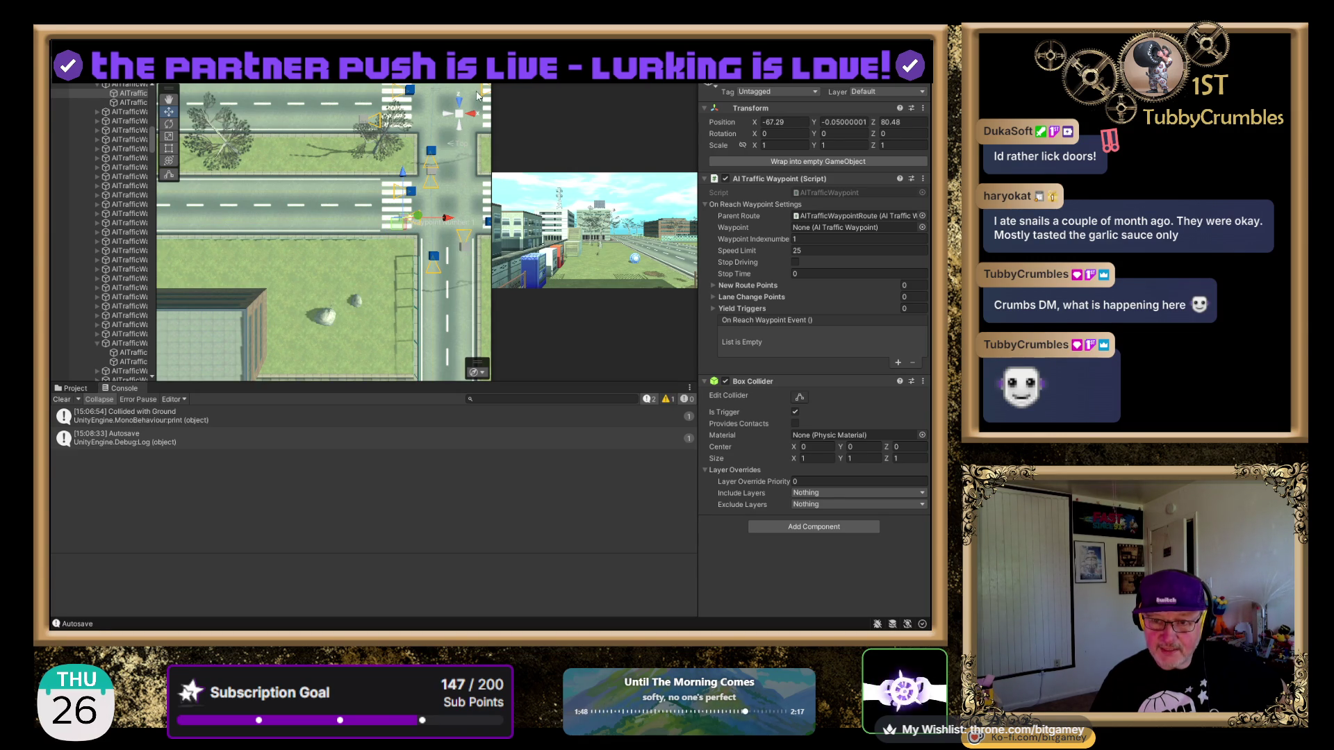
key("ctrl+p")
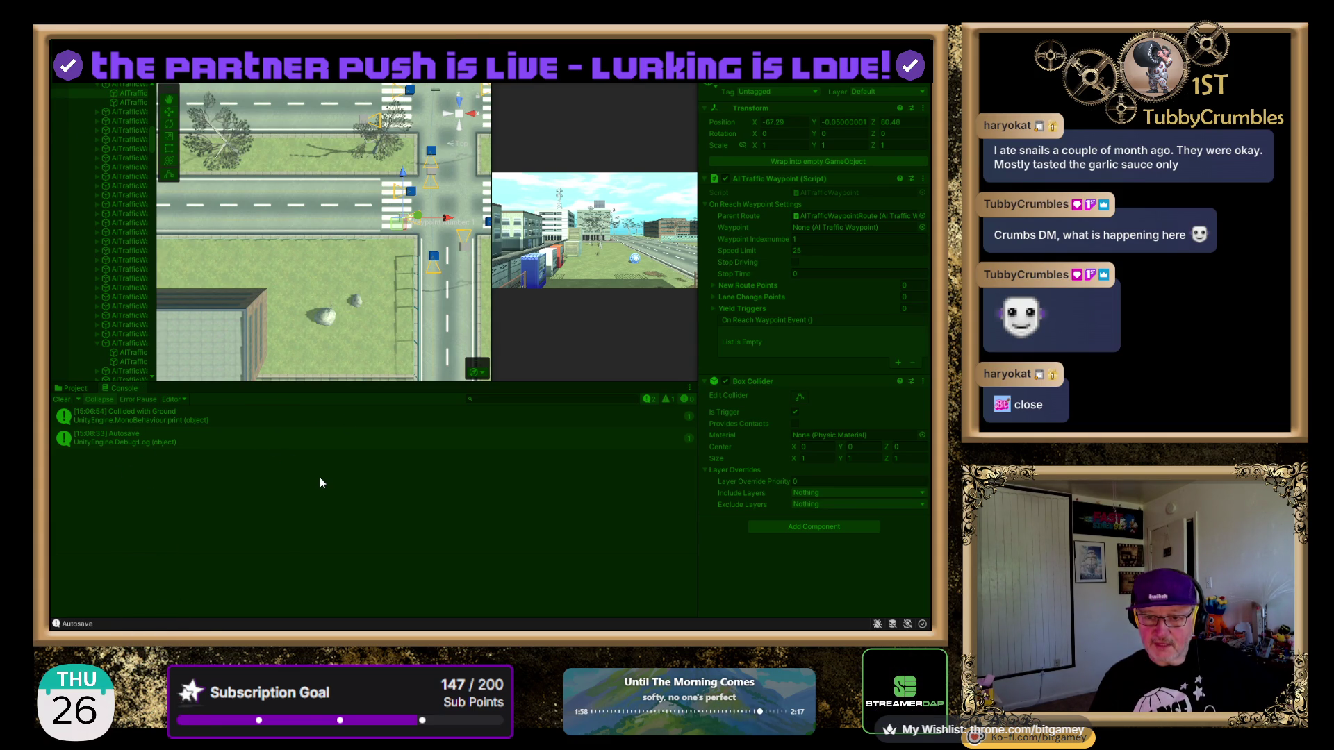
key("ctrl+p")
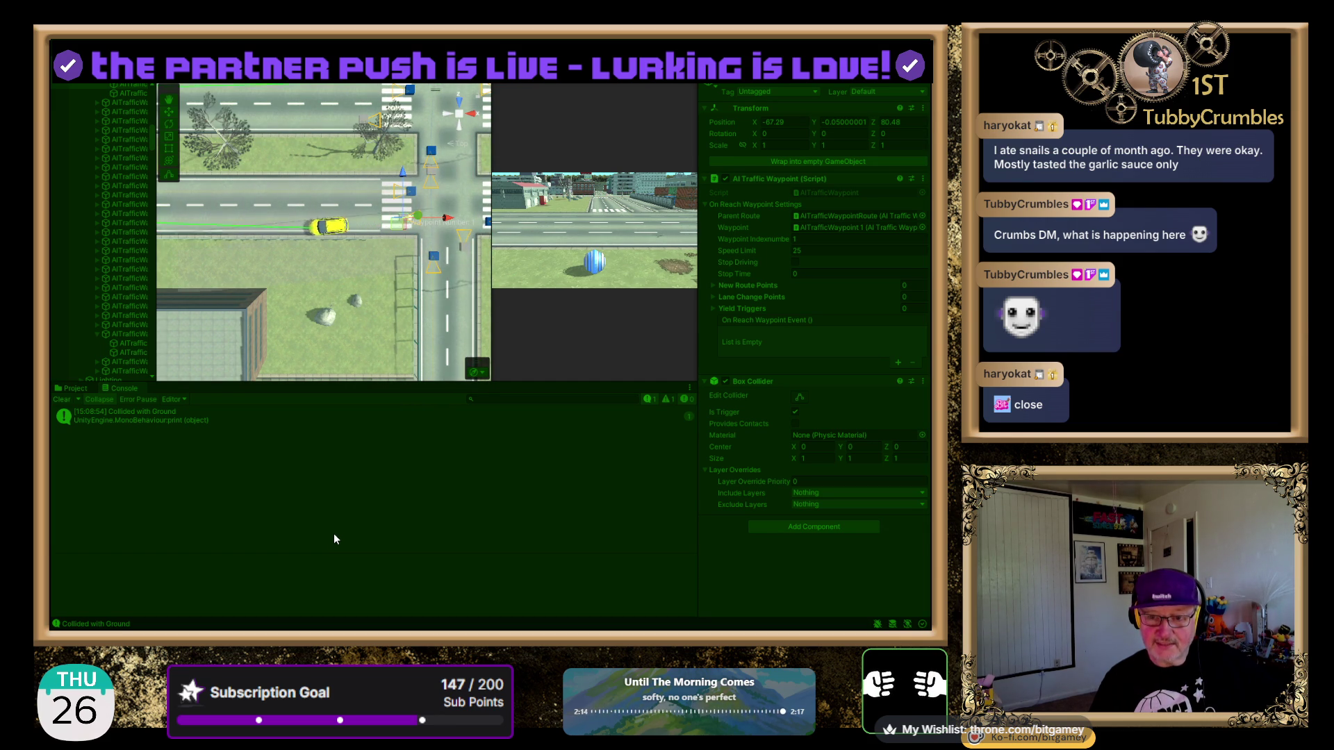
left_click_drag(407, 267, 298, 303)
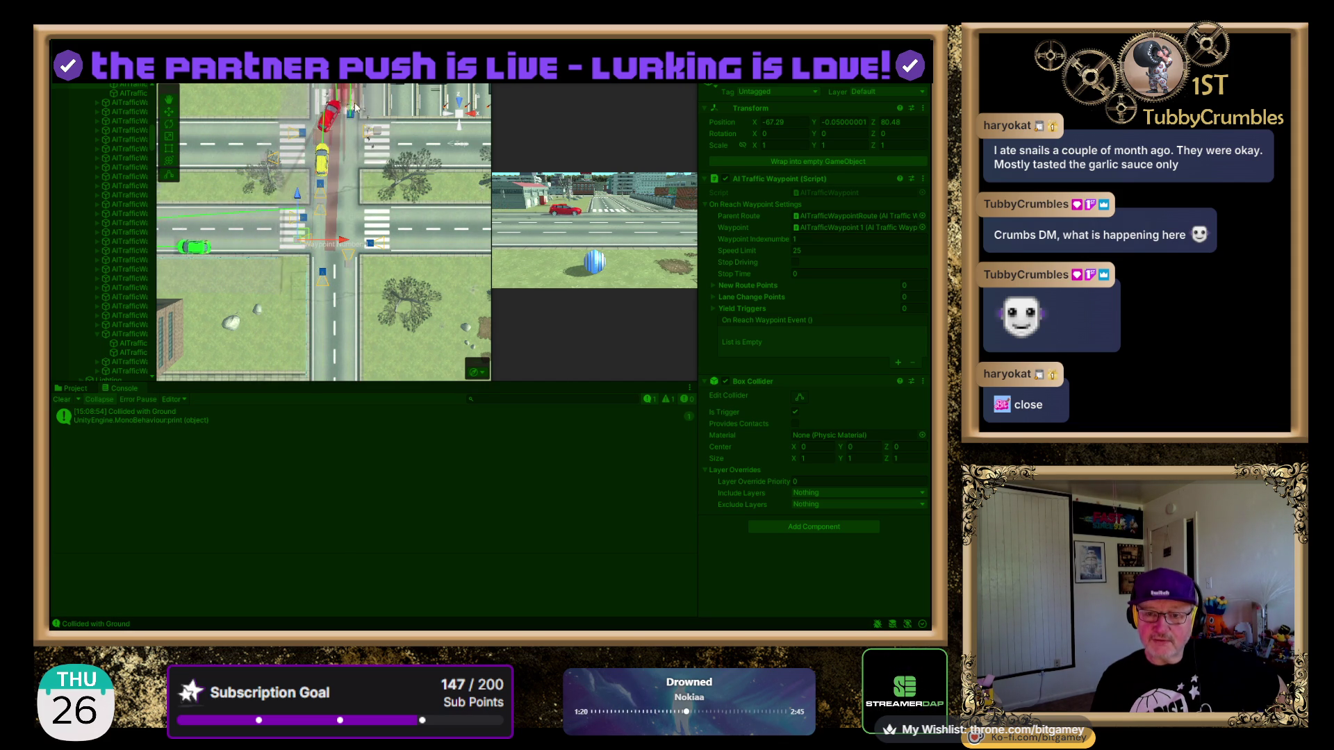
- Zoom in on the crossing and select the green car, then the red car stuck beside it
scroll(354, 114, "up", 2)
left_click_drag(357, 139, 375, 200)
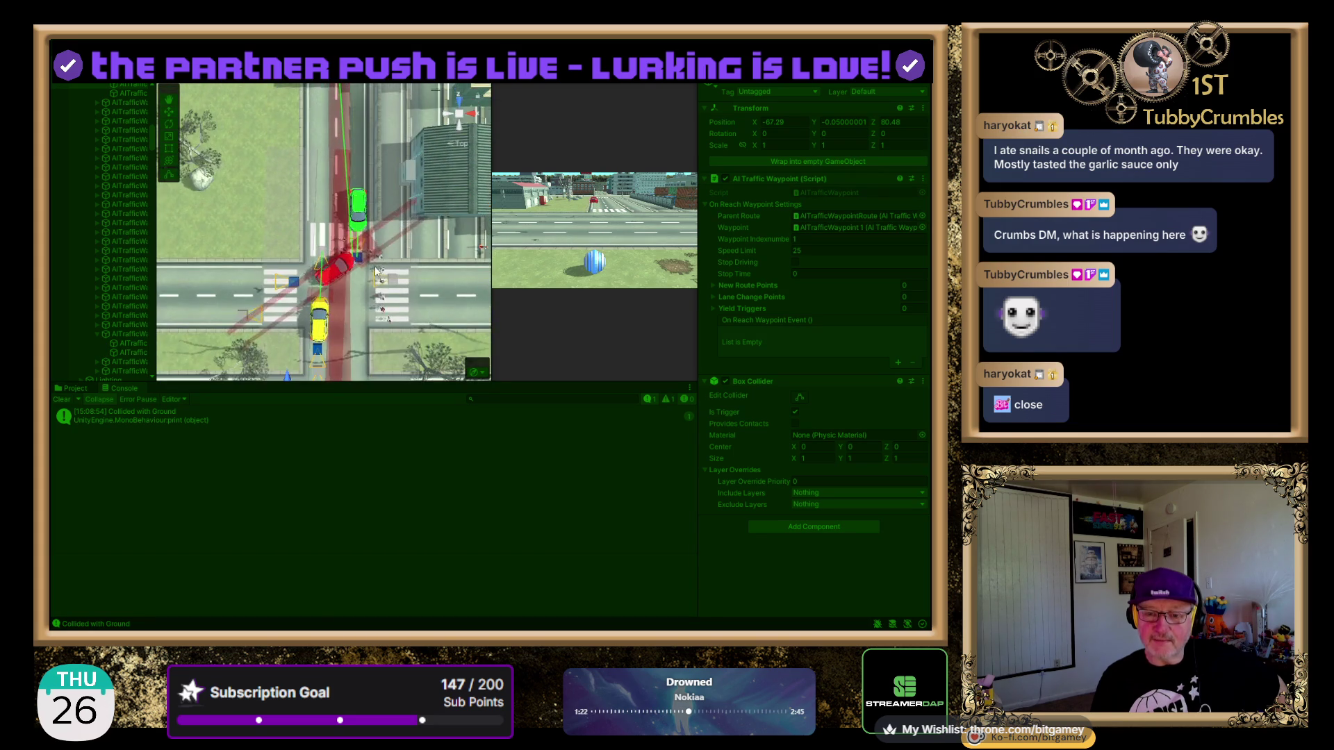
scroll(364, 258, "up", 3)
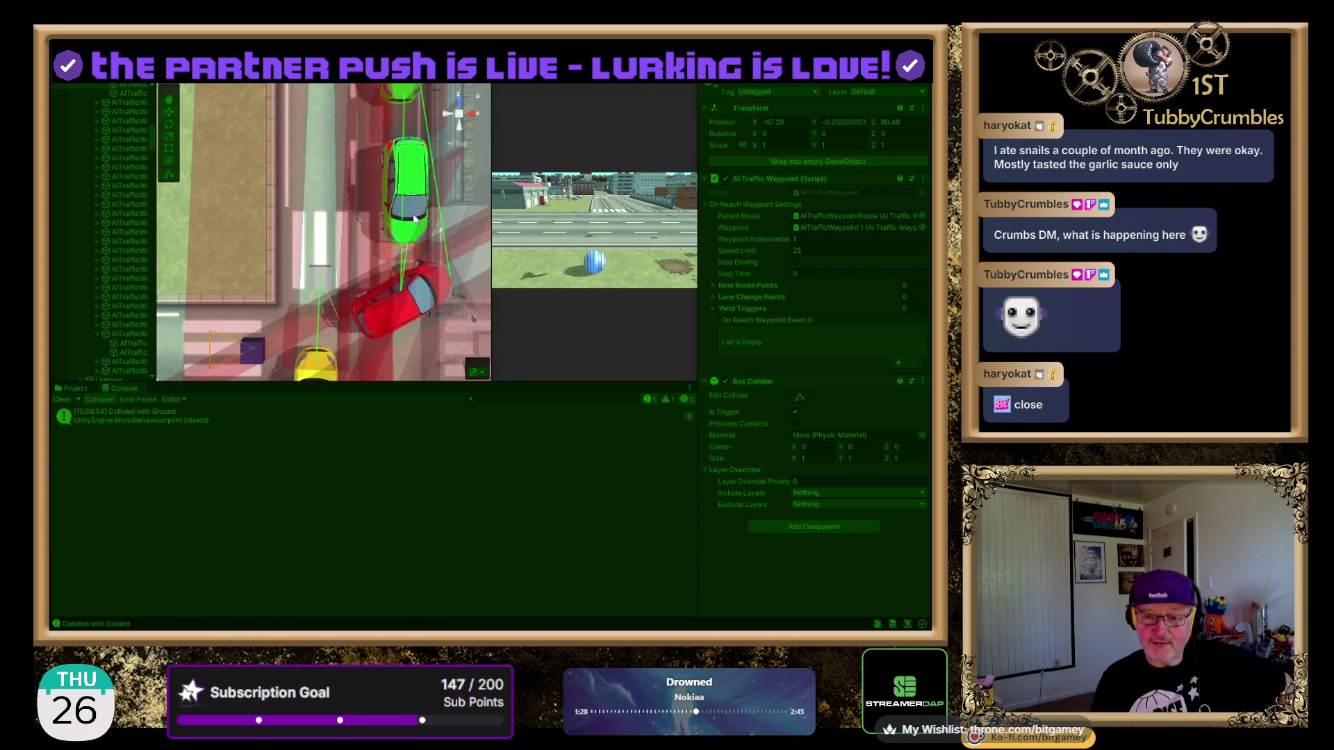
mouse_move(470, 235)
left_mouse_down()
mouse_move(493, 243)
mouse_move(448, 227)
mouse_move(430, 252)
mouse_move(312, 208)
left_mouse_up()
scroll(338, 185, "down", 3)
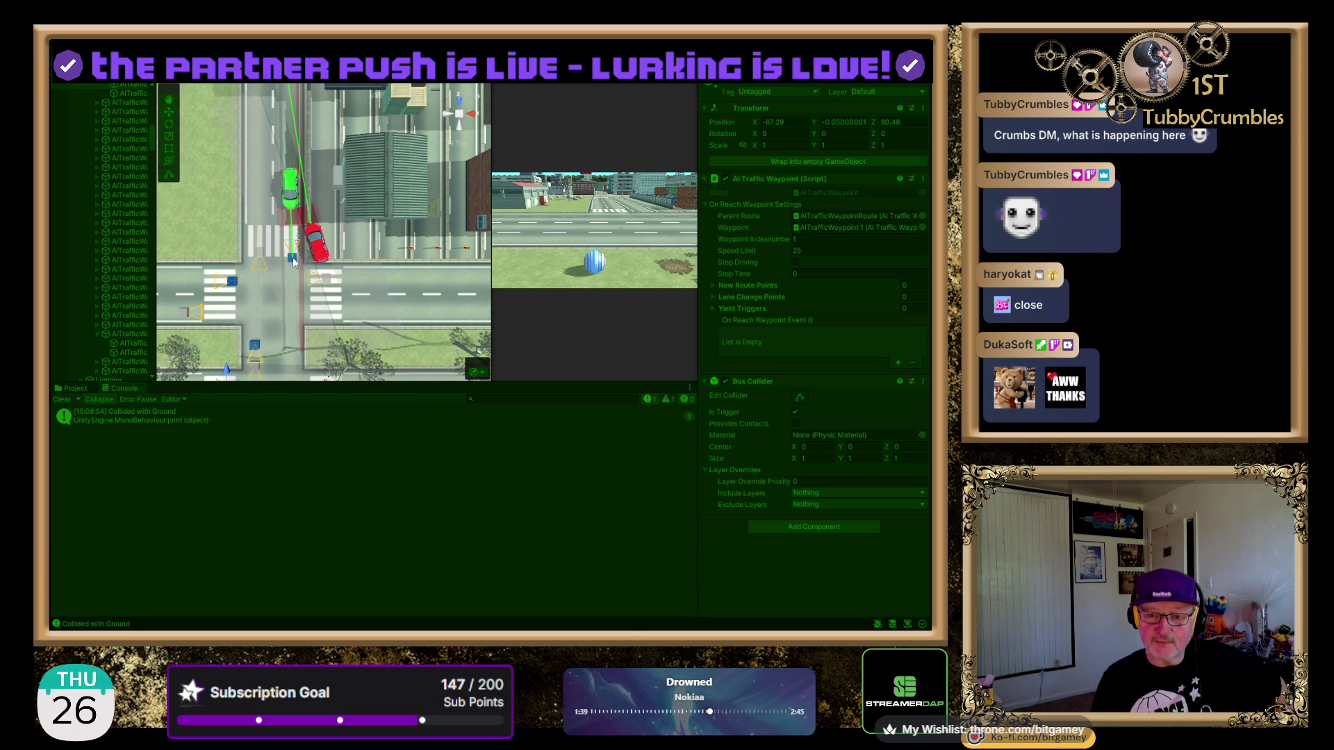
left_click_drag(285, 132, 306, 156)
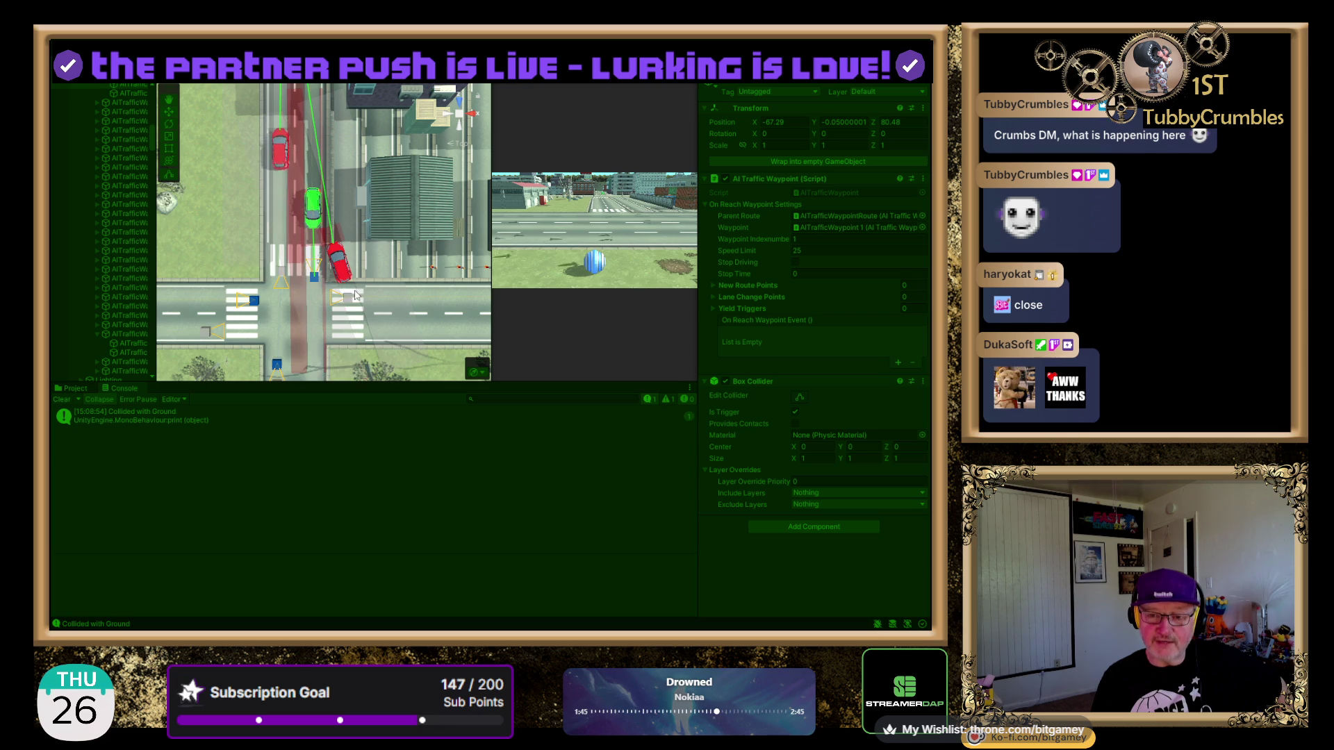
left_click(312, 215)
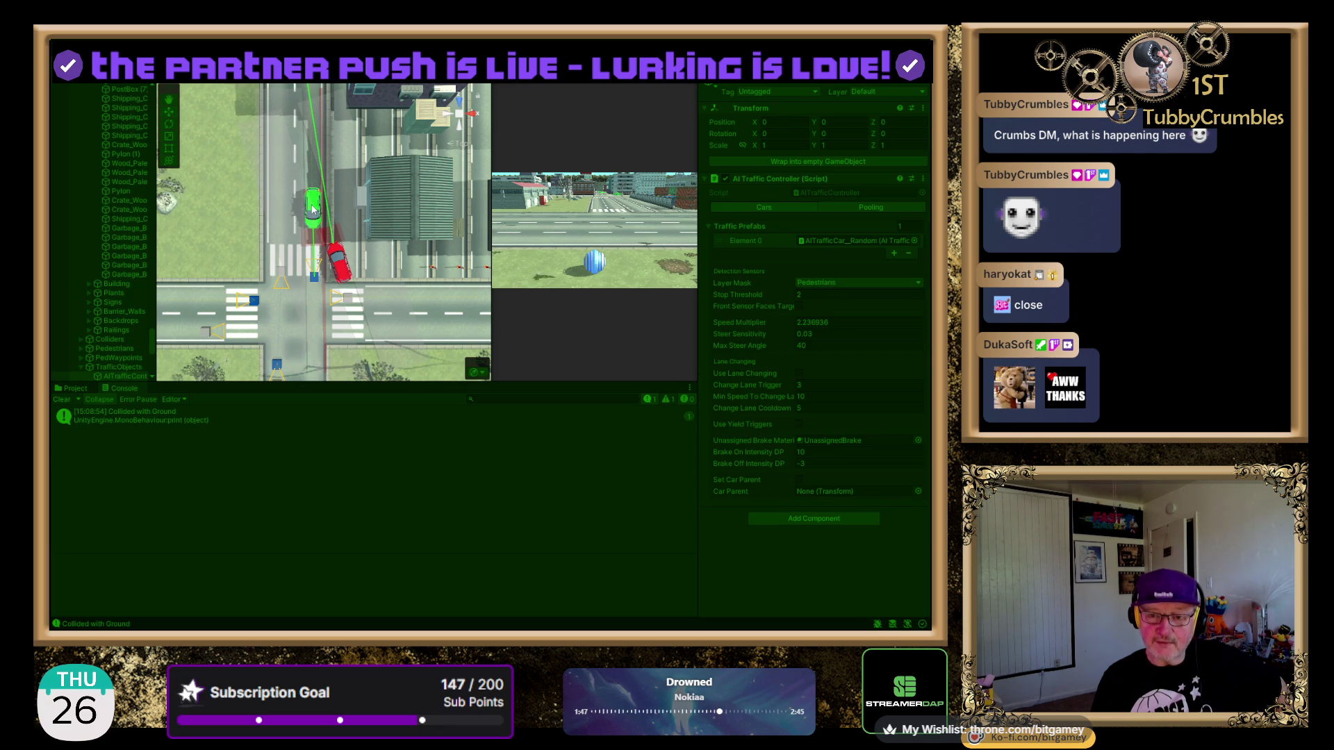
left_click(313, 208)
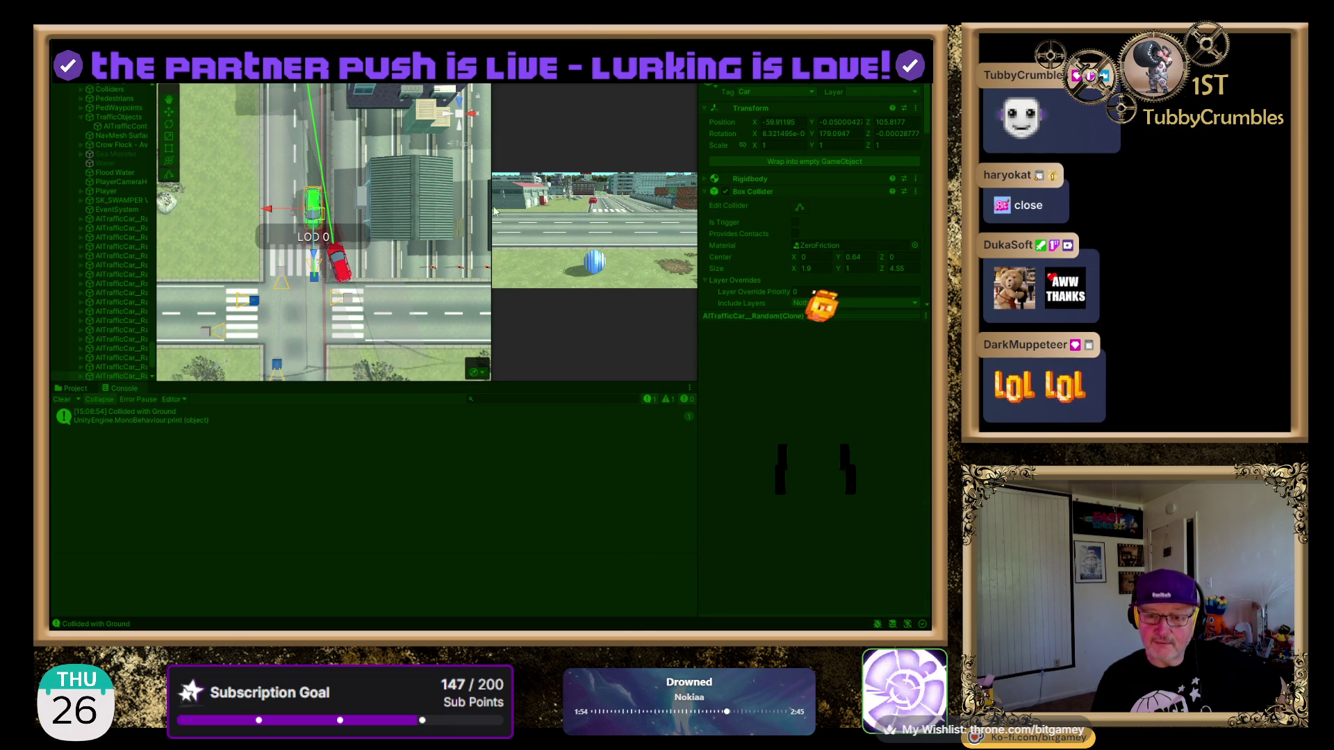
left_click(343, 276)
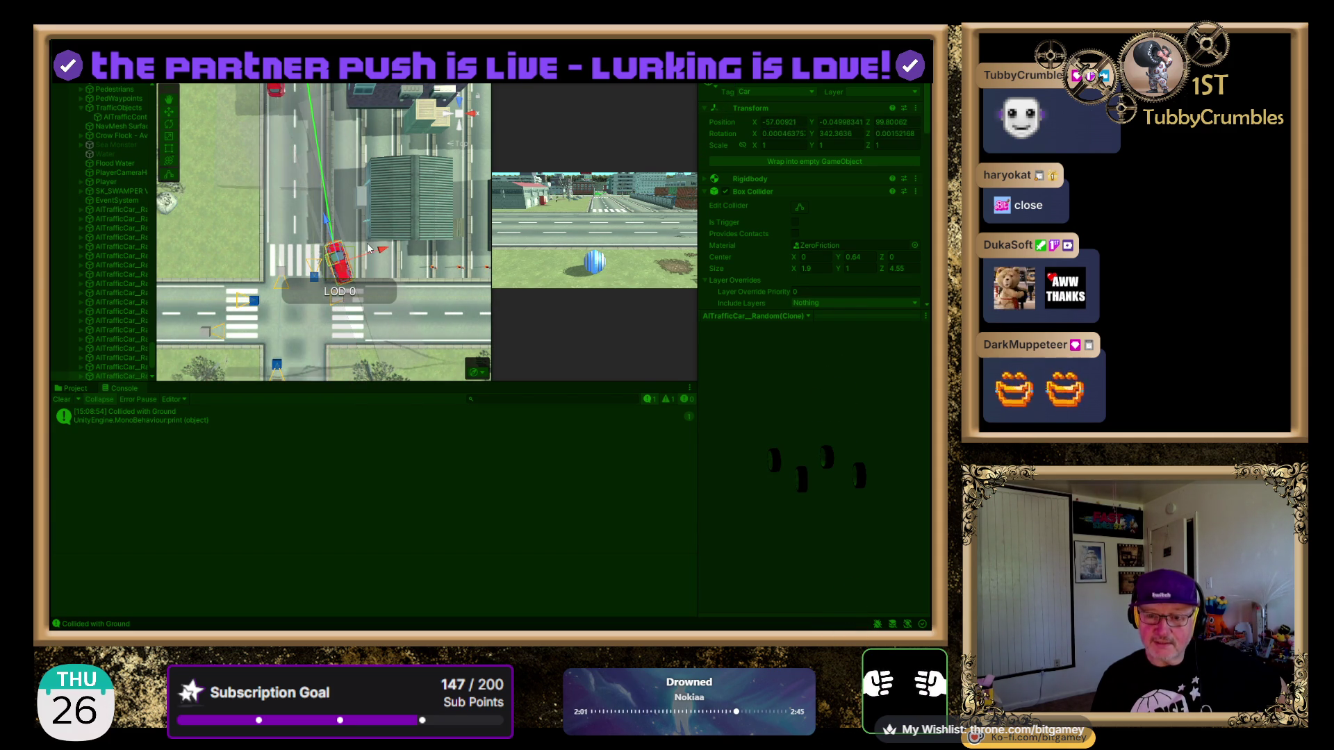
- Orbit around the red car and select Roadside_Wall_A next to it
scroll(347, 250, "up", 2)
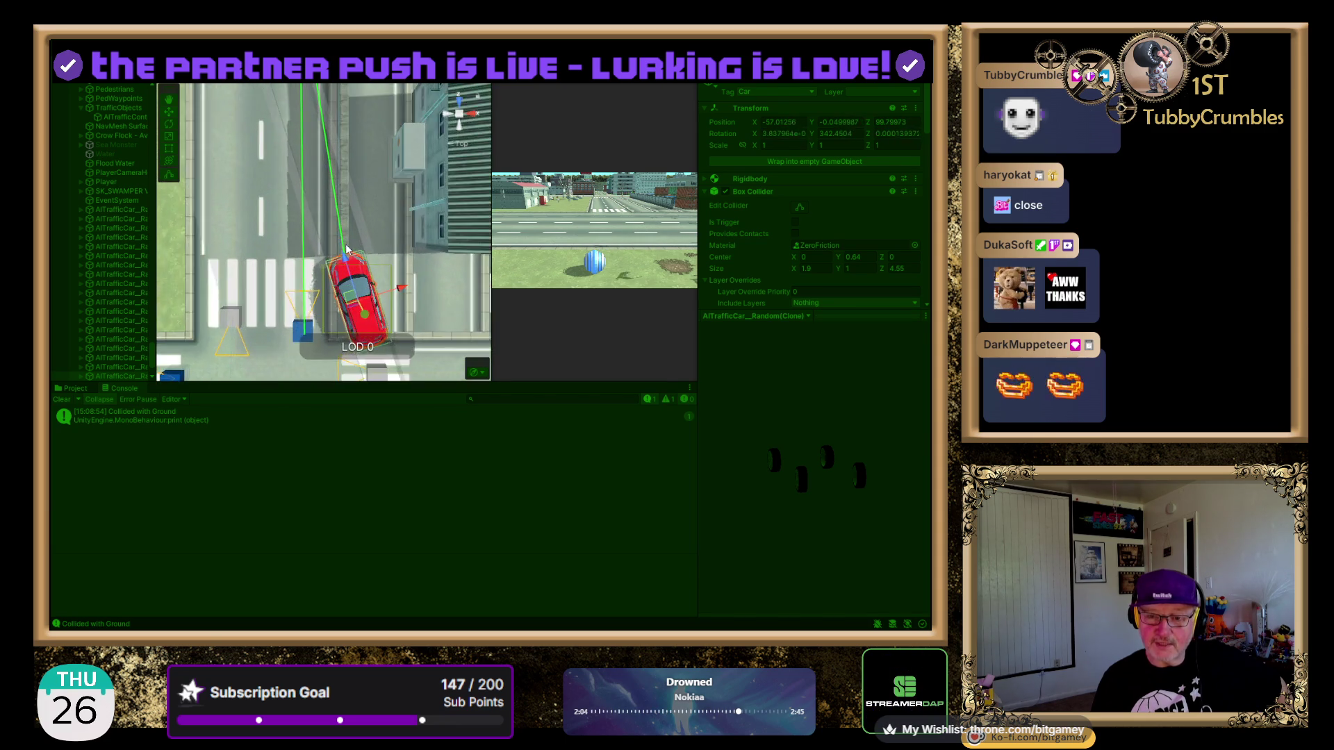
scroll(357, 306, "up", 4)
left_click_drag(249, 216, 373, 260)
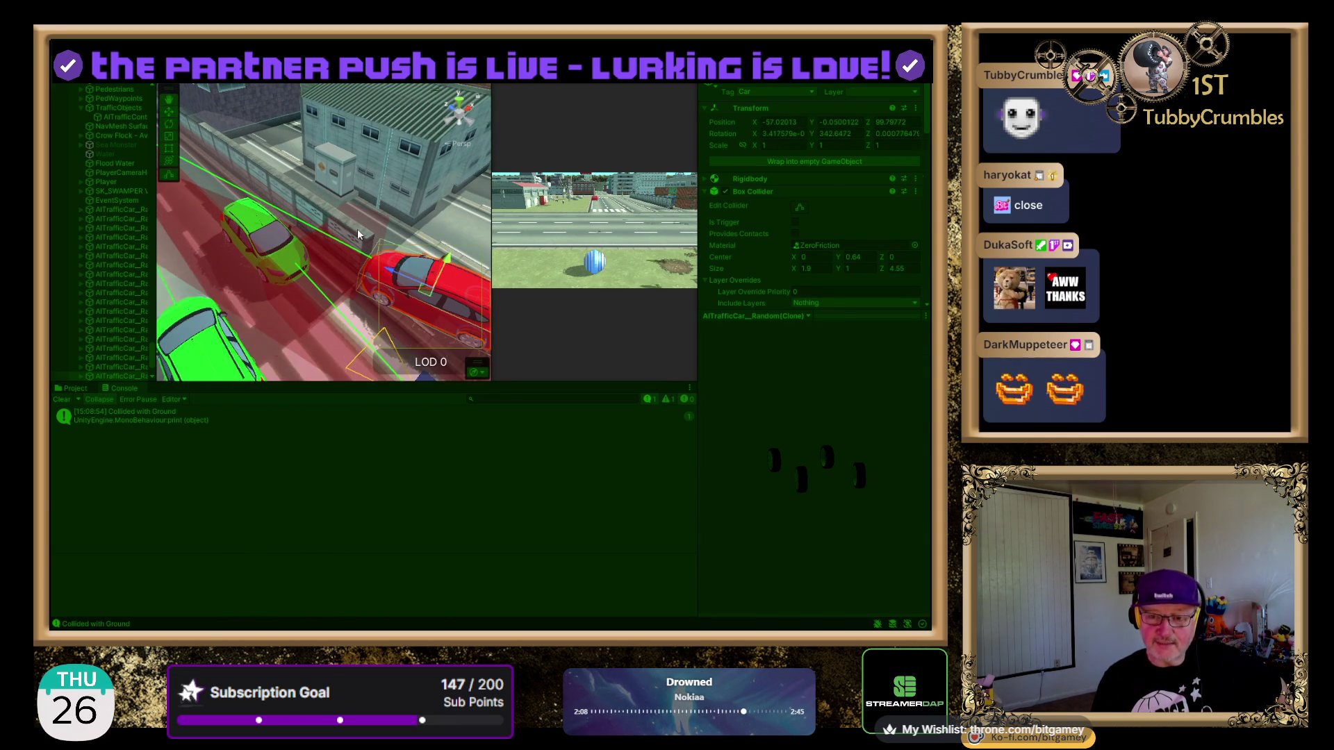
left_click(357, 229)
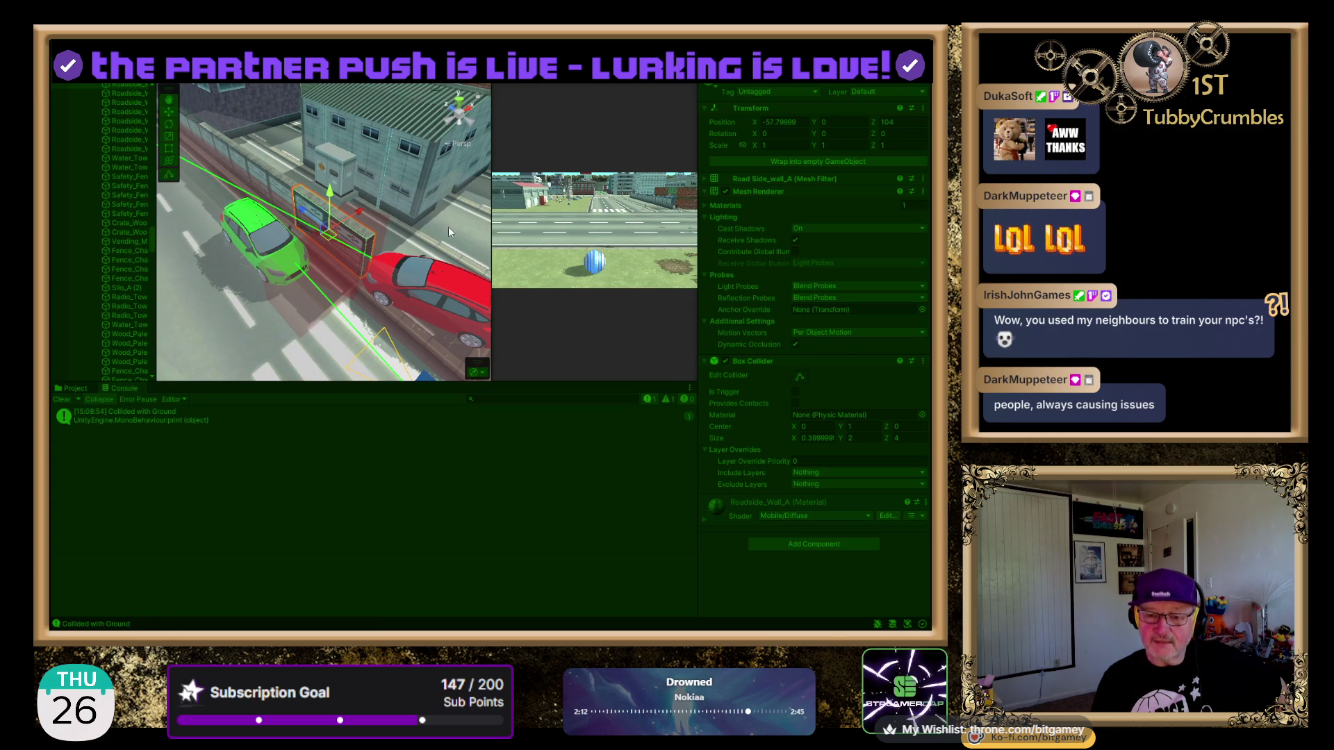
mouse_move(437, 239)
left_mouse_down()
mouse_move(398, 282)
mouse_move(243, 292)
left_mouse_up()
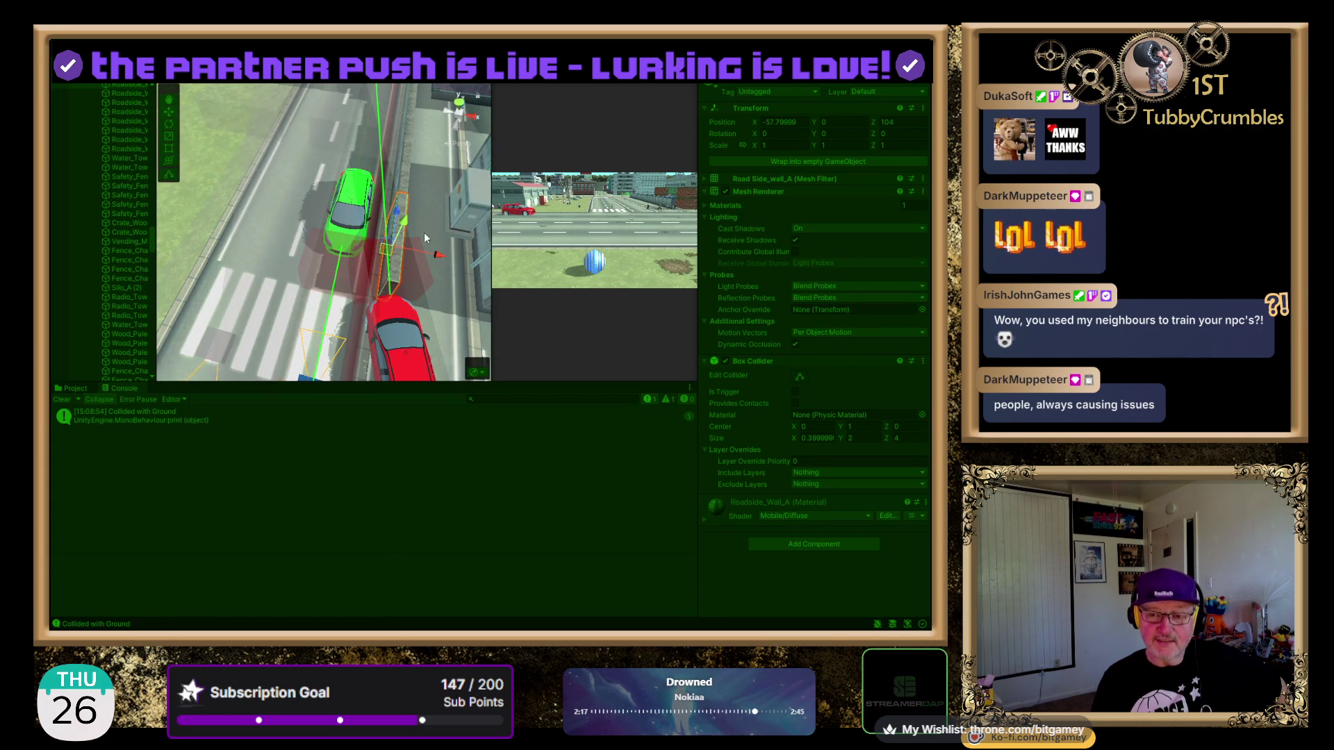
scroll(439, 226, "down", 4)
scroll(439, 226, "down", 2)
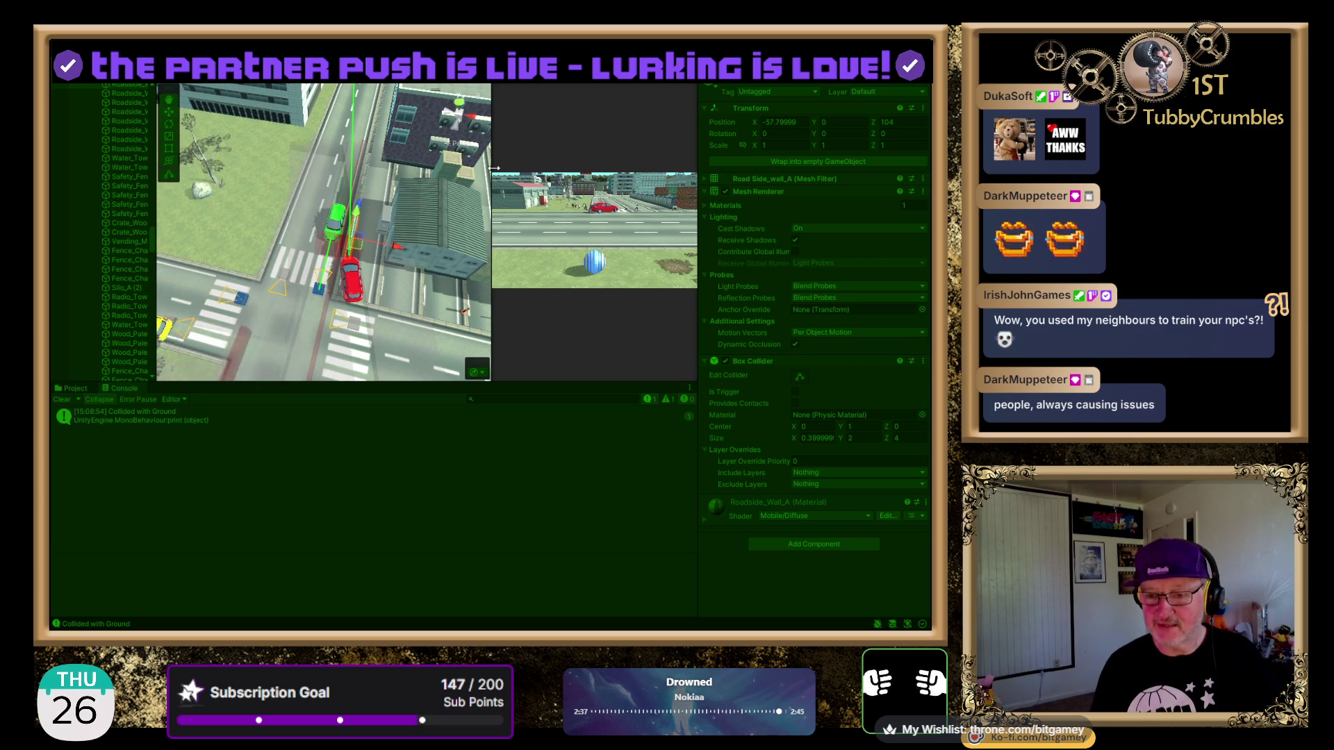
mouse_move(362, 229)
left_mouse_down()
mouse_move(148, 188)
mouse_move(132, 161)
left_mouse_up()
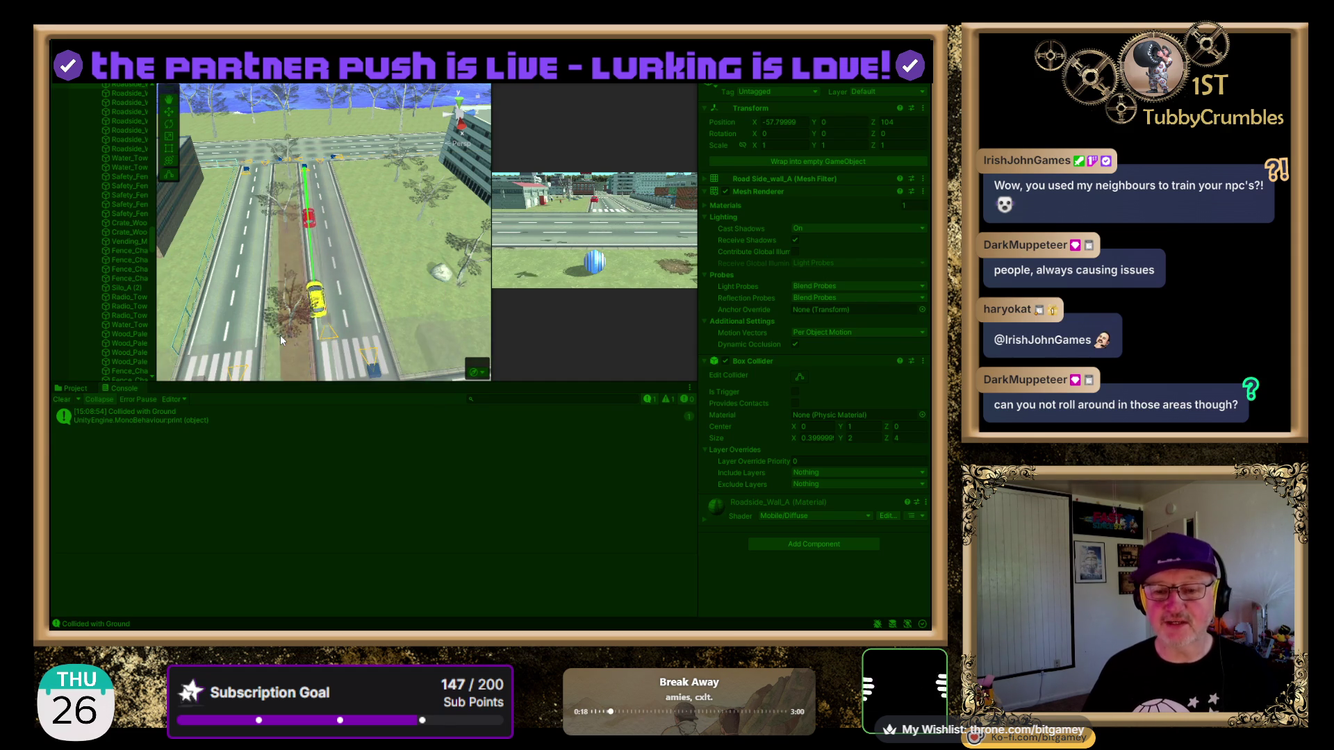
- Zoom out and select the red AITrafficCar_Random(Clone) waiting at the crosswalk
scroll(300, 247, "down", 10)
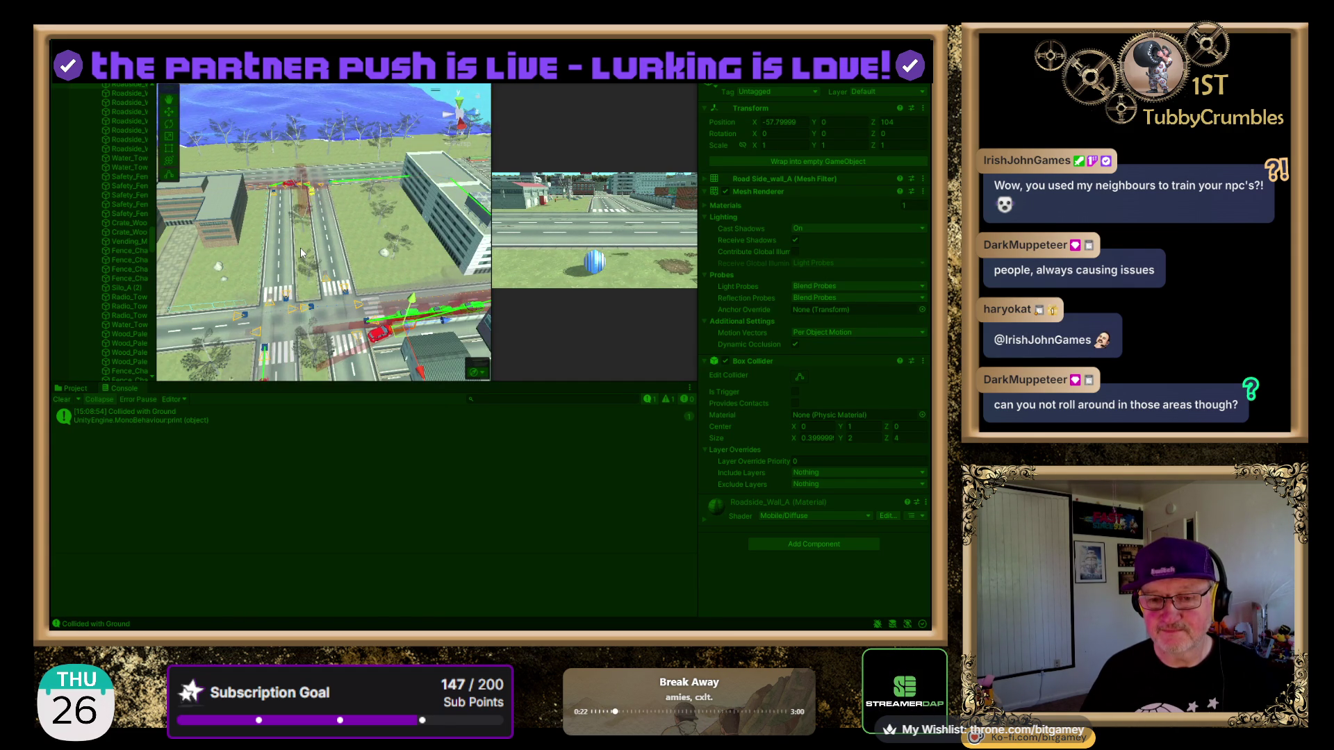
mouse_move(300, 247)
left_mouse_down()
mouse_move(425, 315)
mouse_move(402, 363)
mouse_move(370, 357)
mouse_move(339, 294)
left_mouse_up()
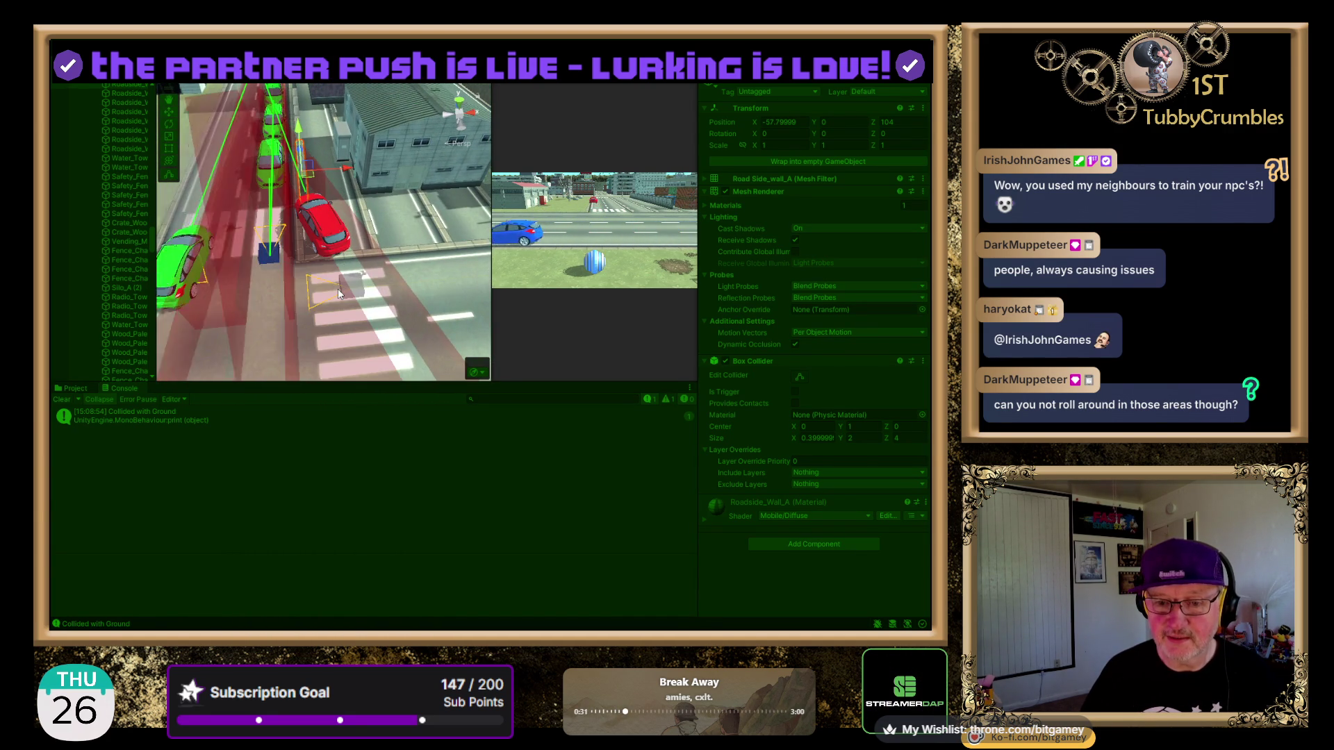
left_click(327, 218)
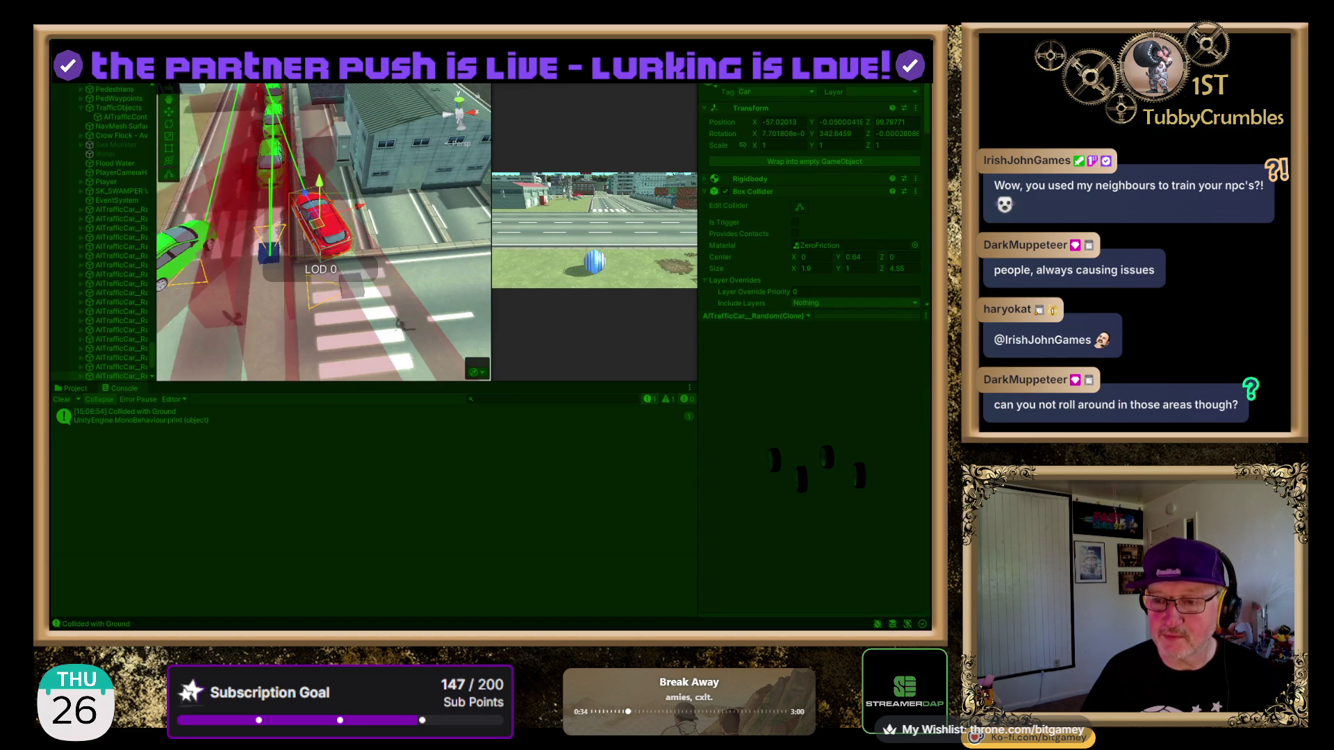
scroll(352, 230, "down", 5)
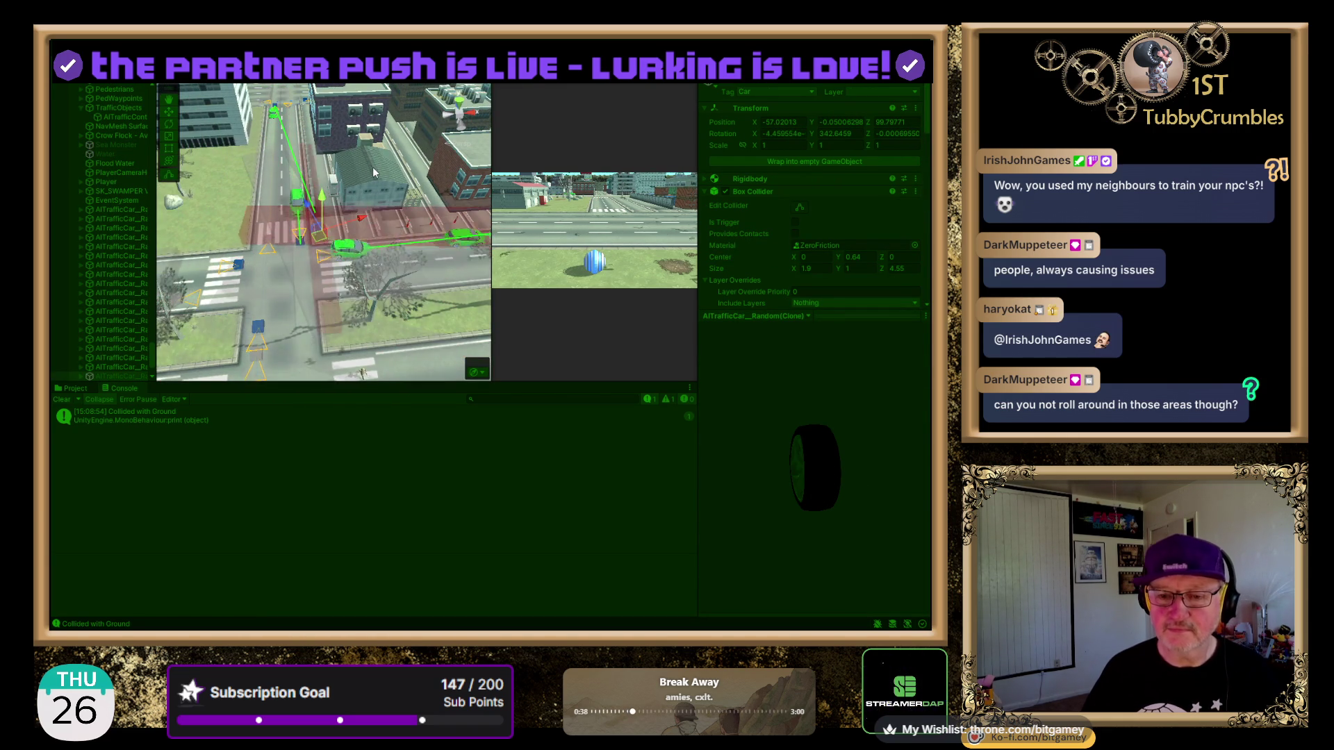
scroll(373, 172, "down", 3)
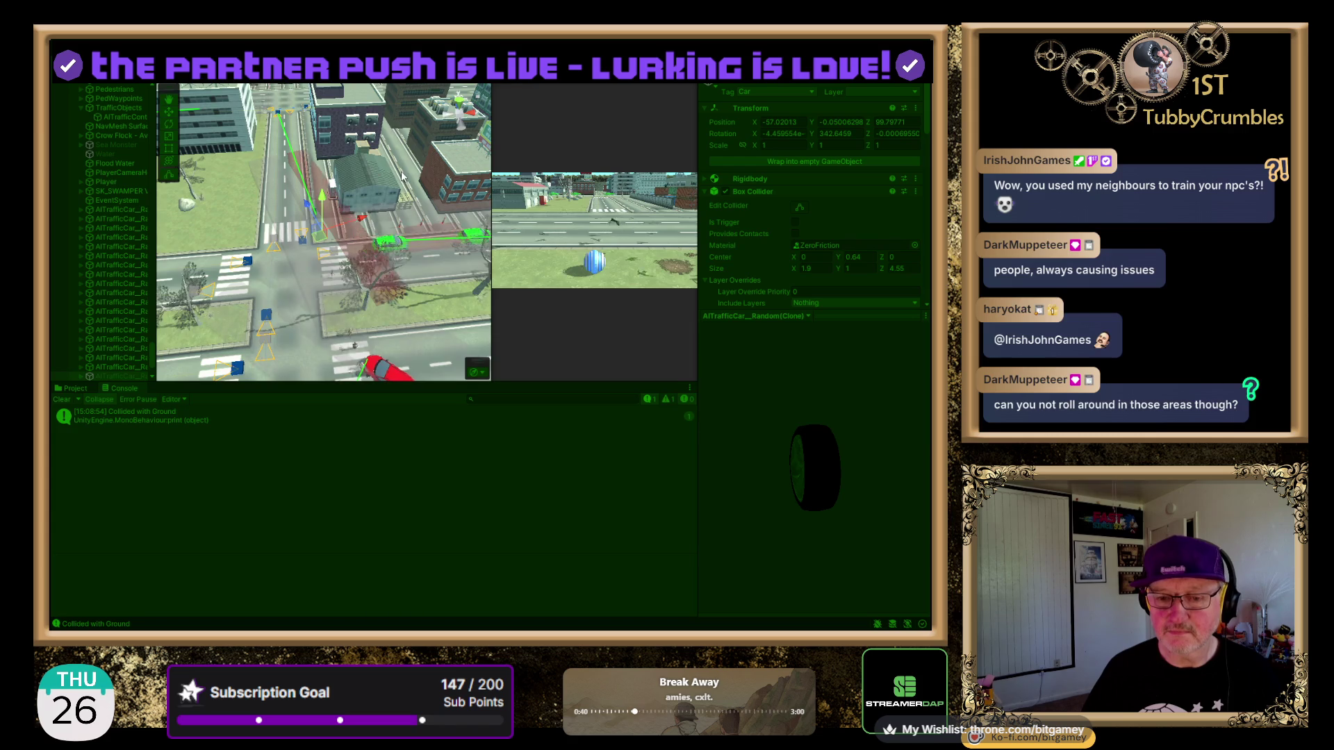
scroll(405, 210, "down", 2)
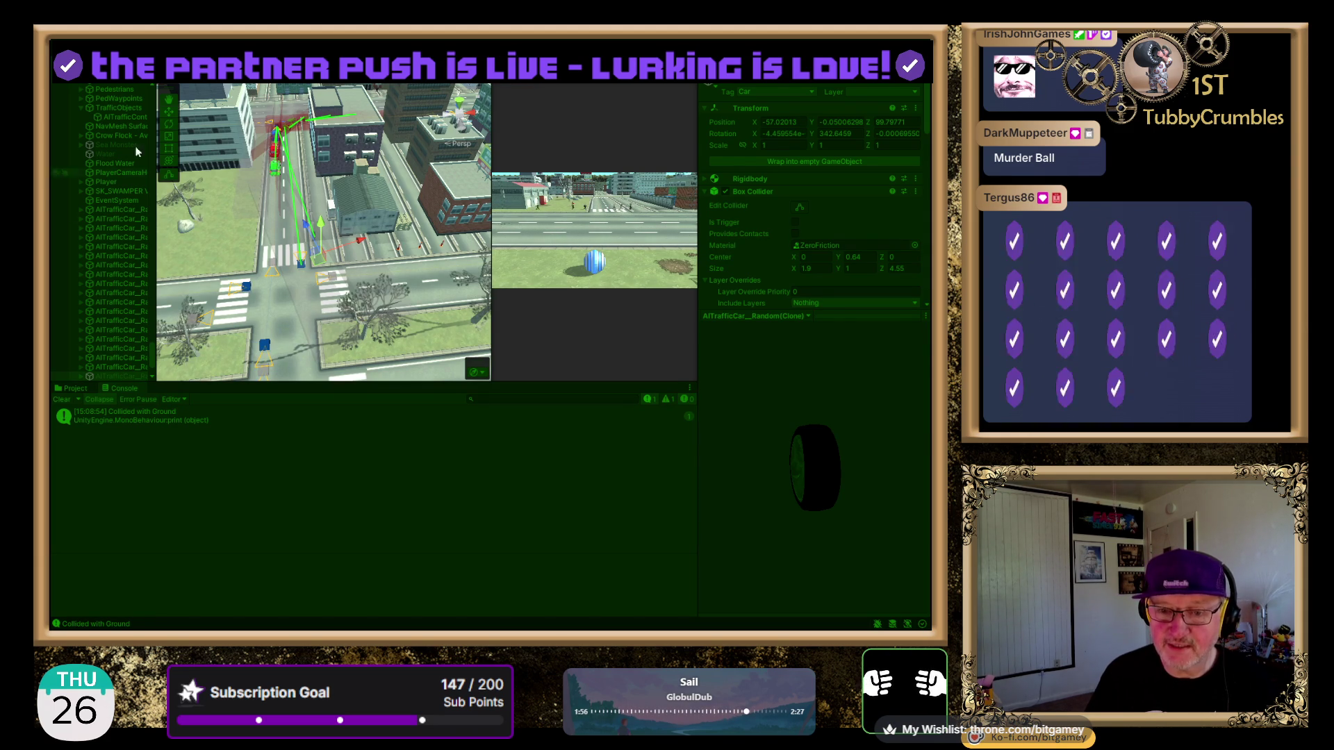
- Frame the traffic car in a zoomed top view, then select AITrafficController and the stuck car
key("f")
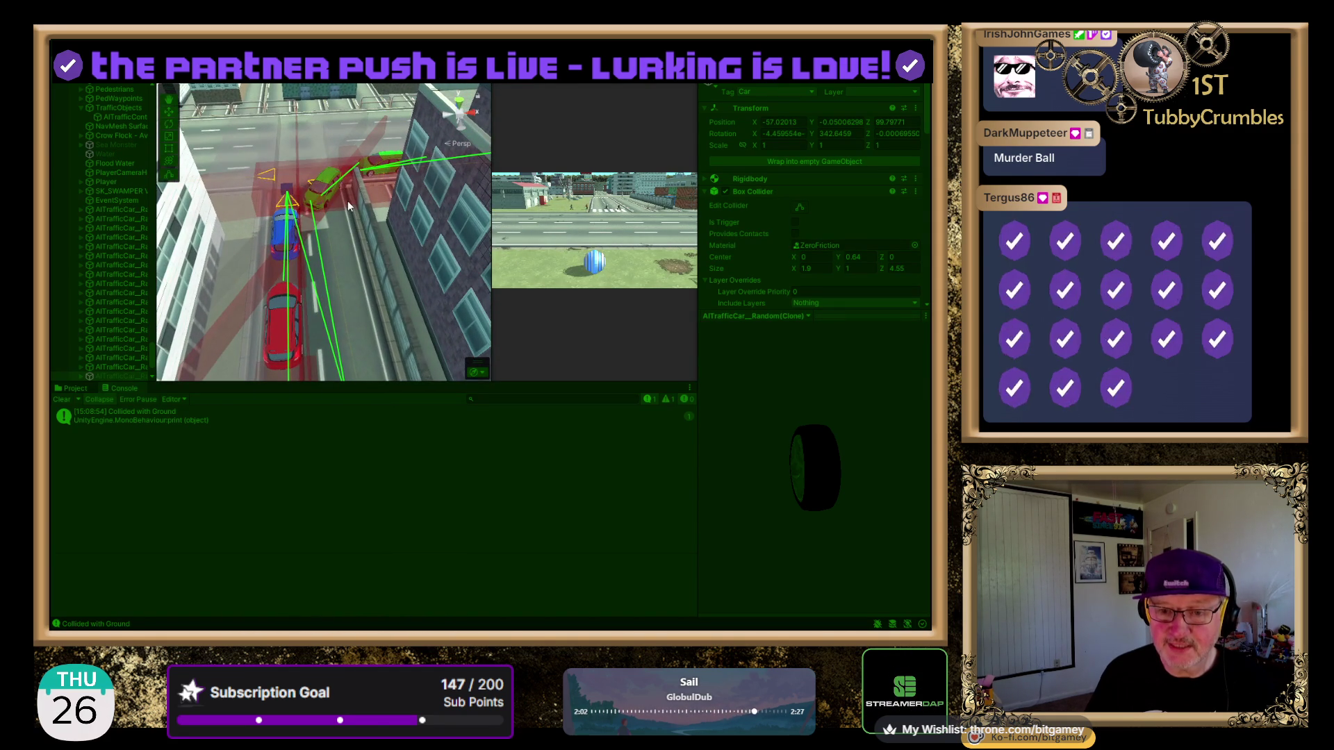
left_click(460, 104)
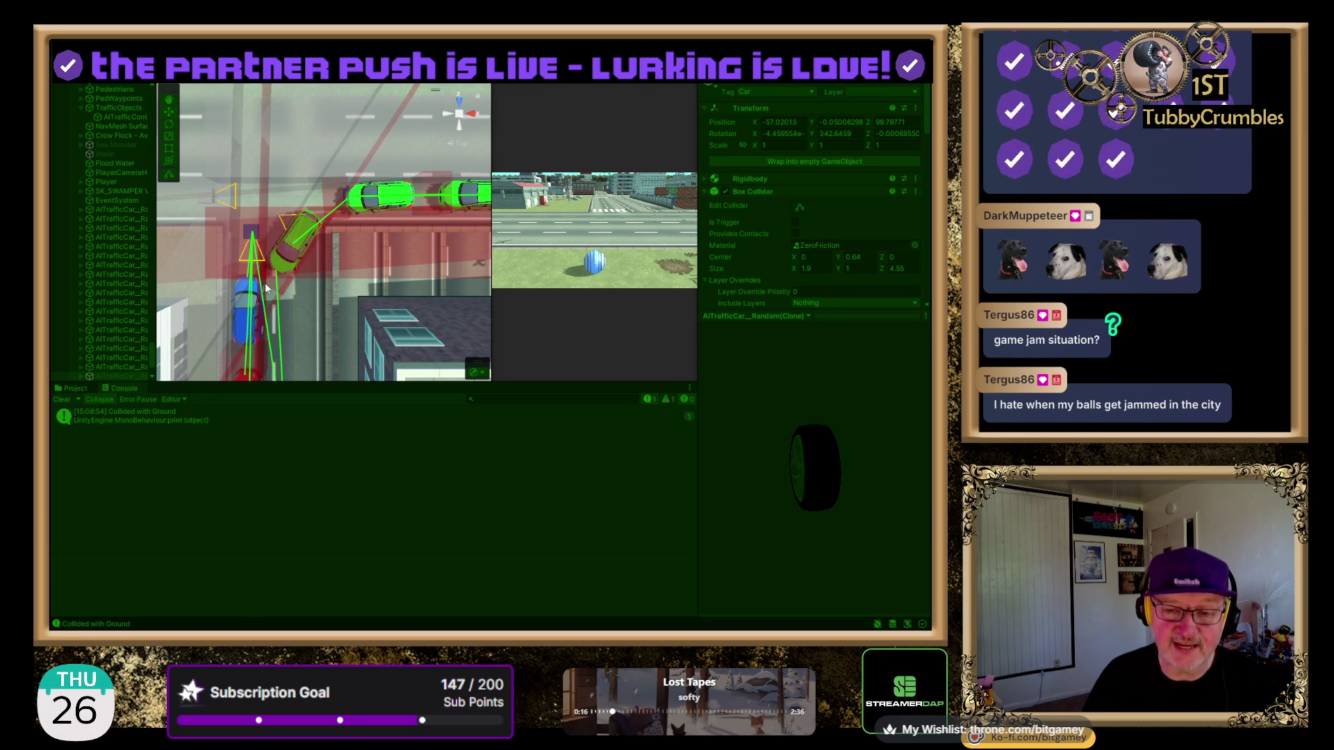
scroll(306, 239, "up", 2)
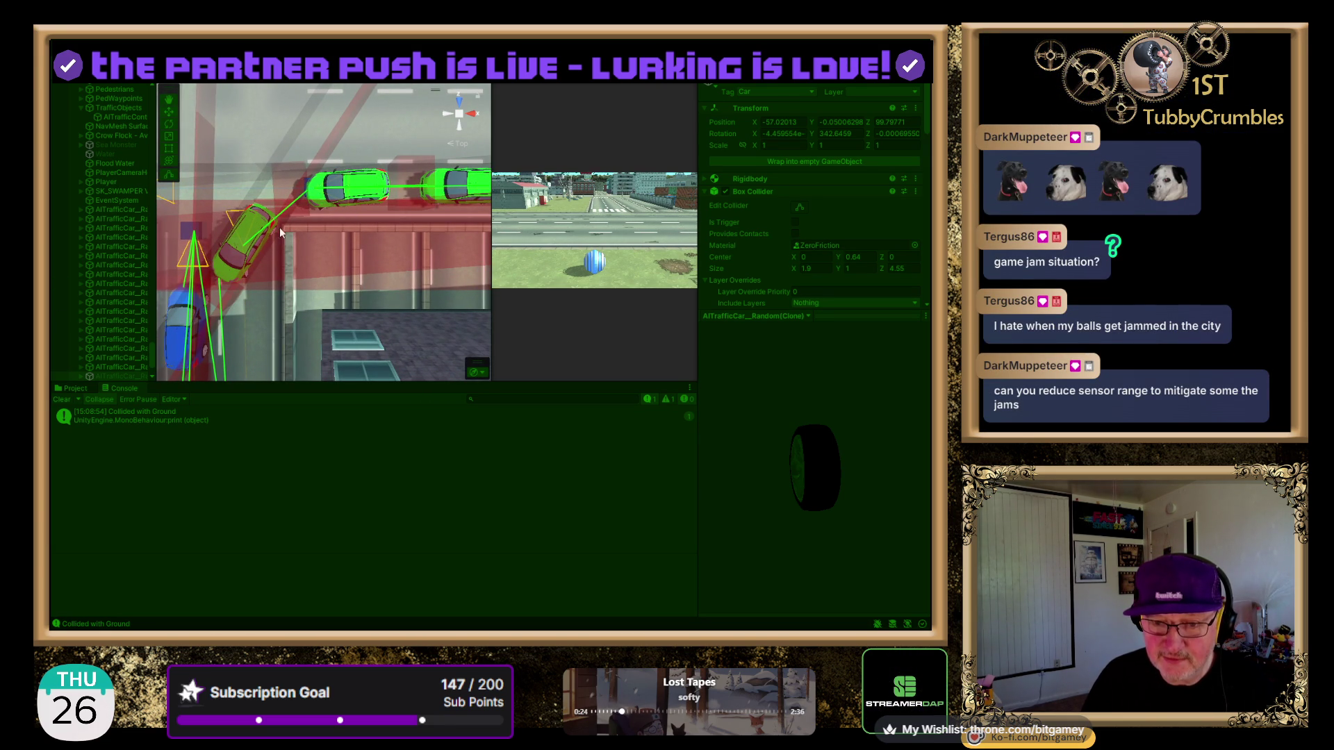
left_click(240, 244)
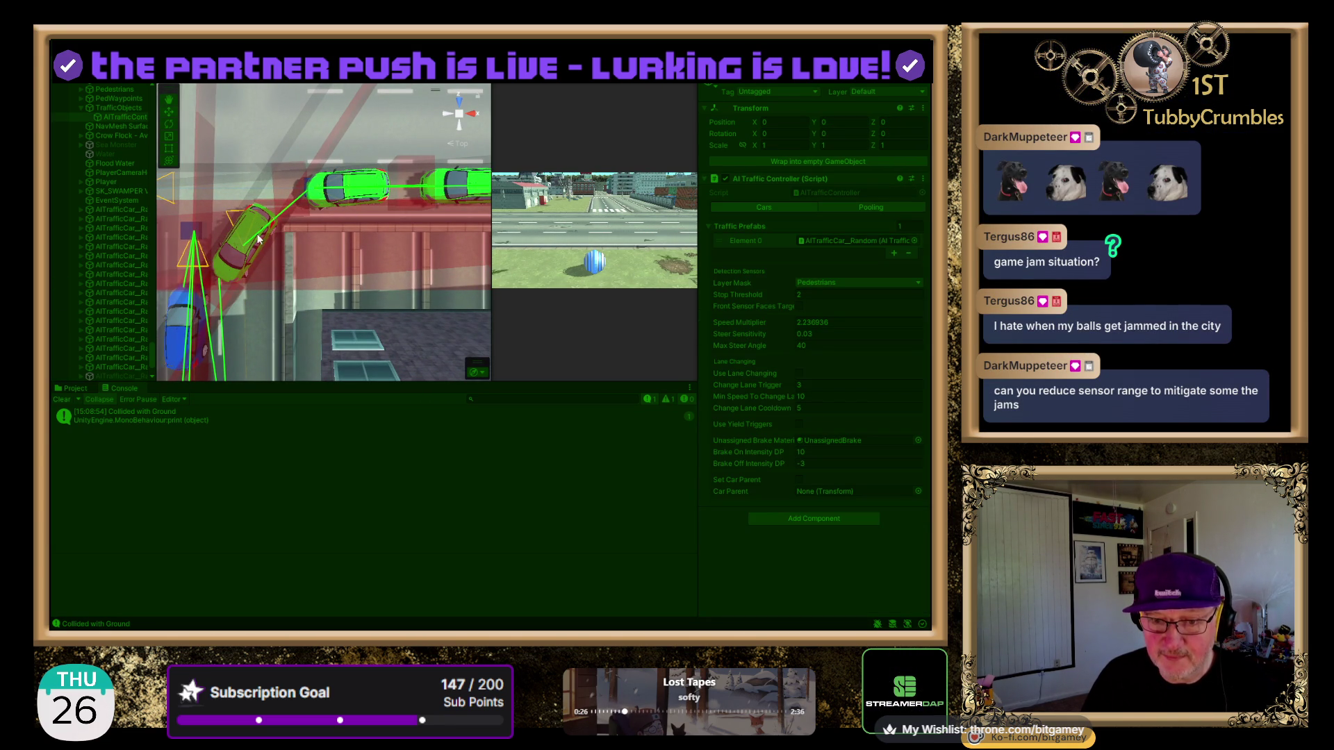
left_click(244, 239)
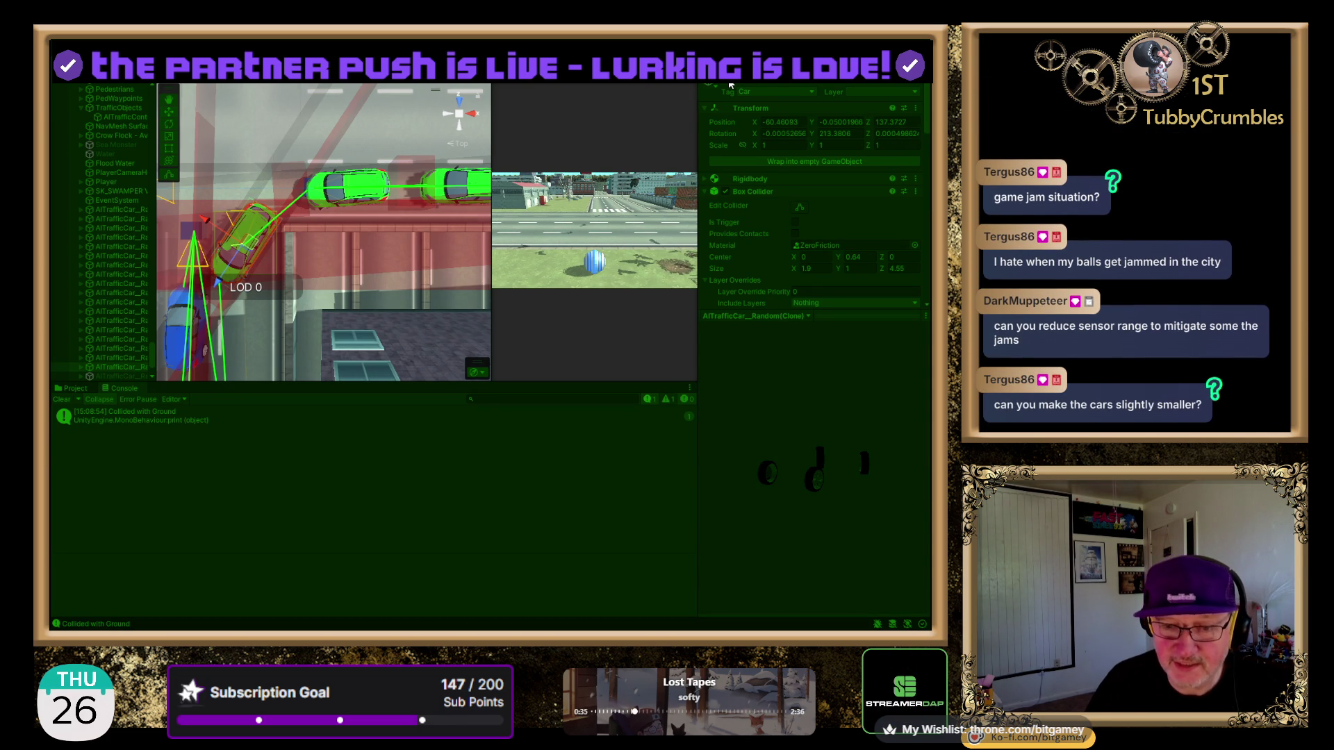
mouse_move(186, 336)
left_mouse_down()
mouse_move(312, 220)
mouse_move(246, 319)
mouse_move(282, 346)
mouse_move(261, 330)
left_mouse_up()
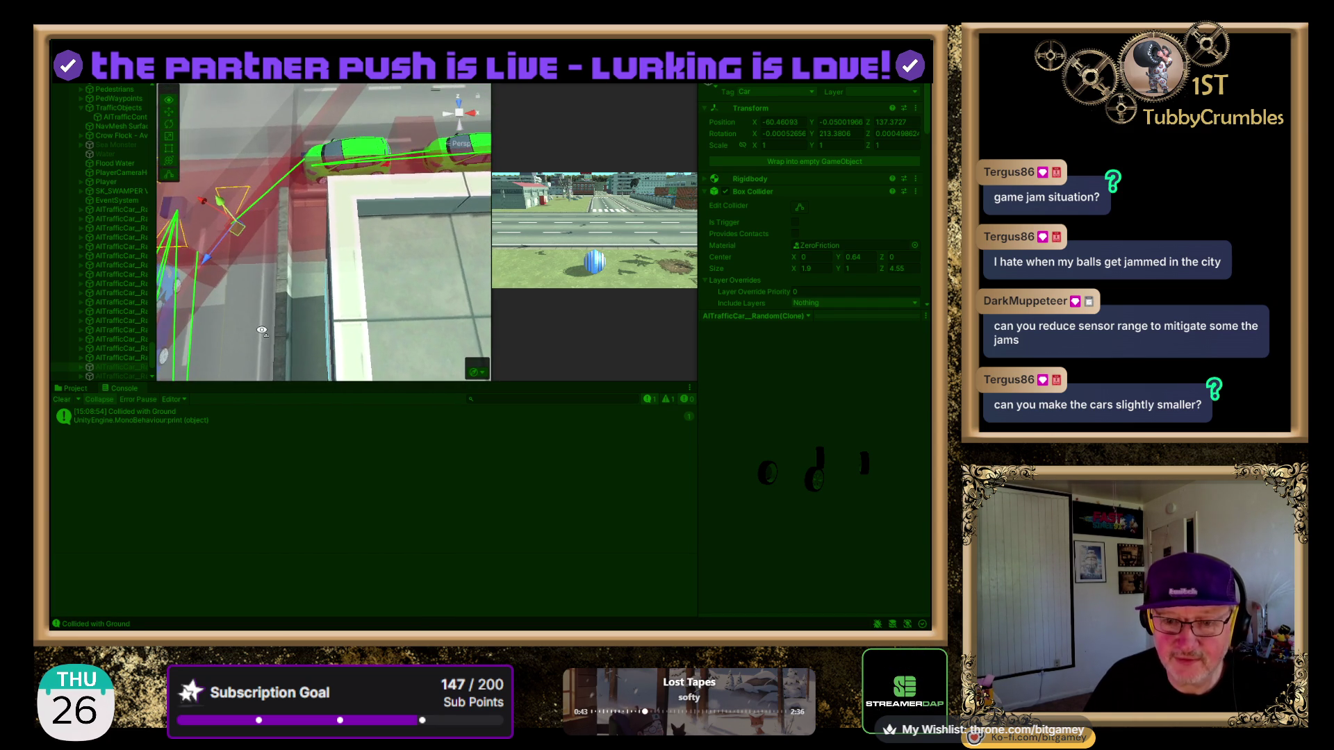
scroll(291, 254, "down", 3)
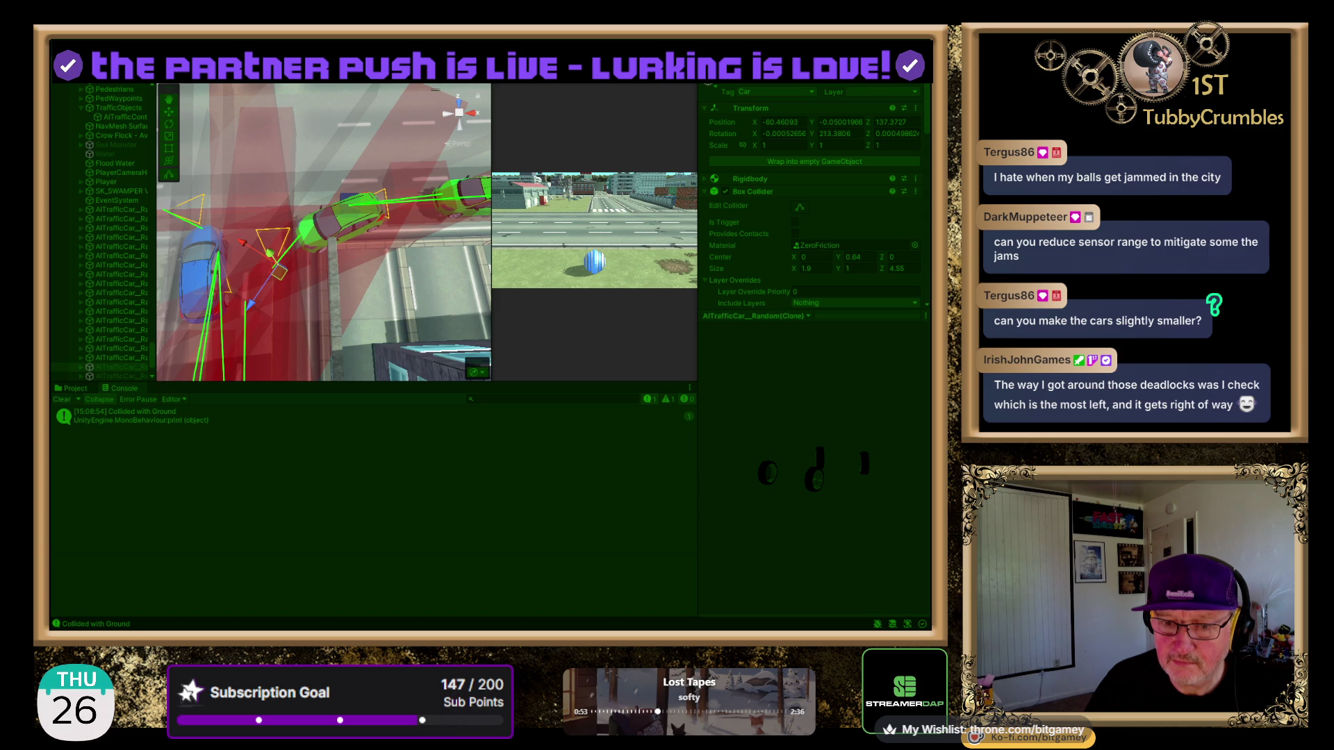
- Select Roadside_Wall_A beside the jammed cars and set its Transform Position Z to 134
left_click(332, 257)
mouse_move(263, 276)
left_mouse_down()
mouse_move(291, 372)
mouse_move(310, 327)
mouse_move(309, 353)
left_mouse_up()
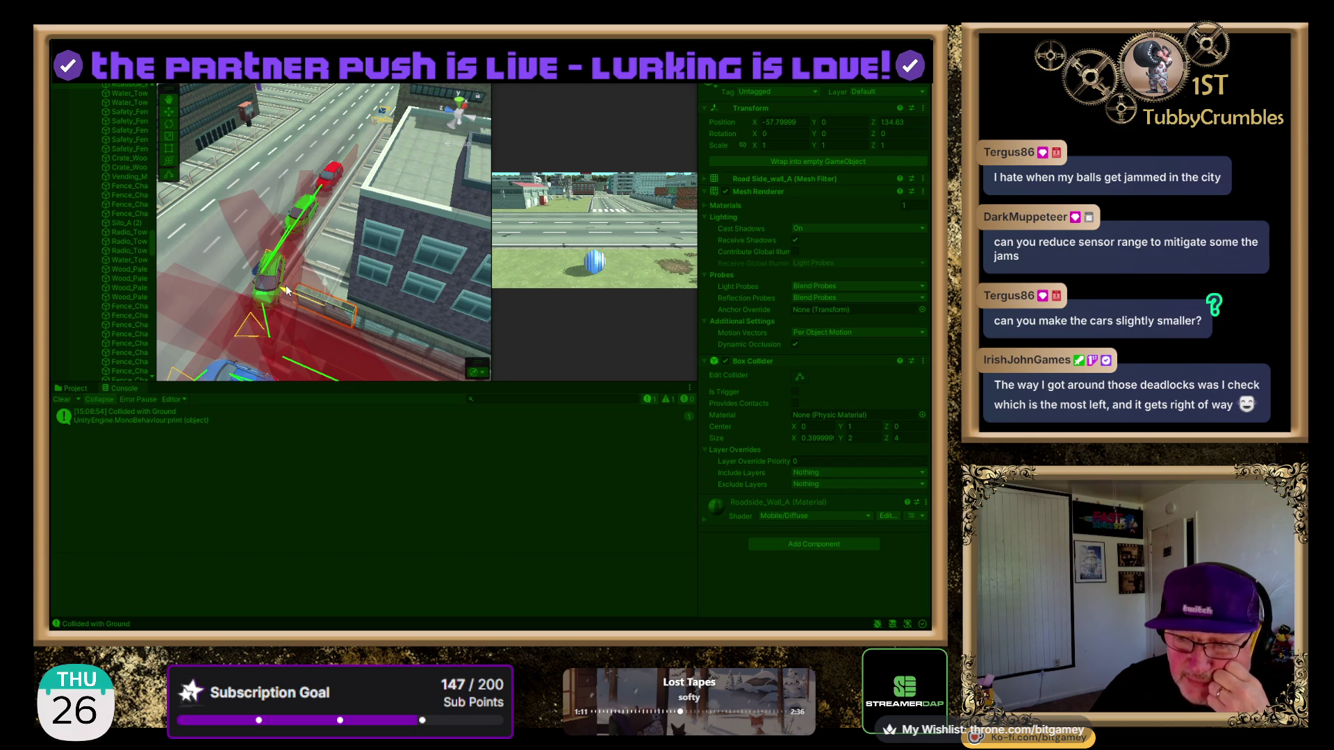
left_click_drag(292, 291, 295, 291)
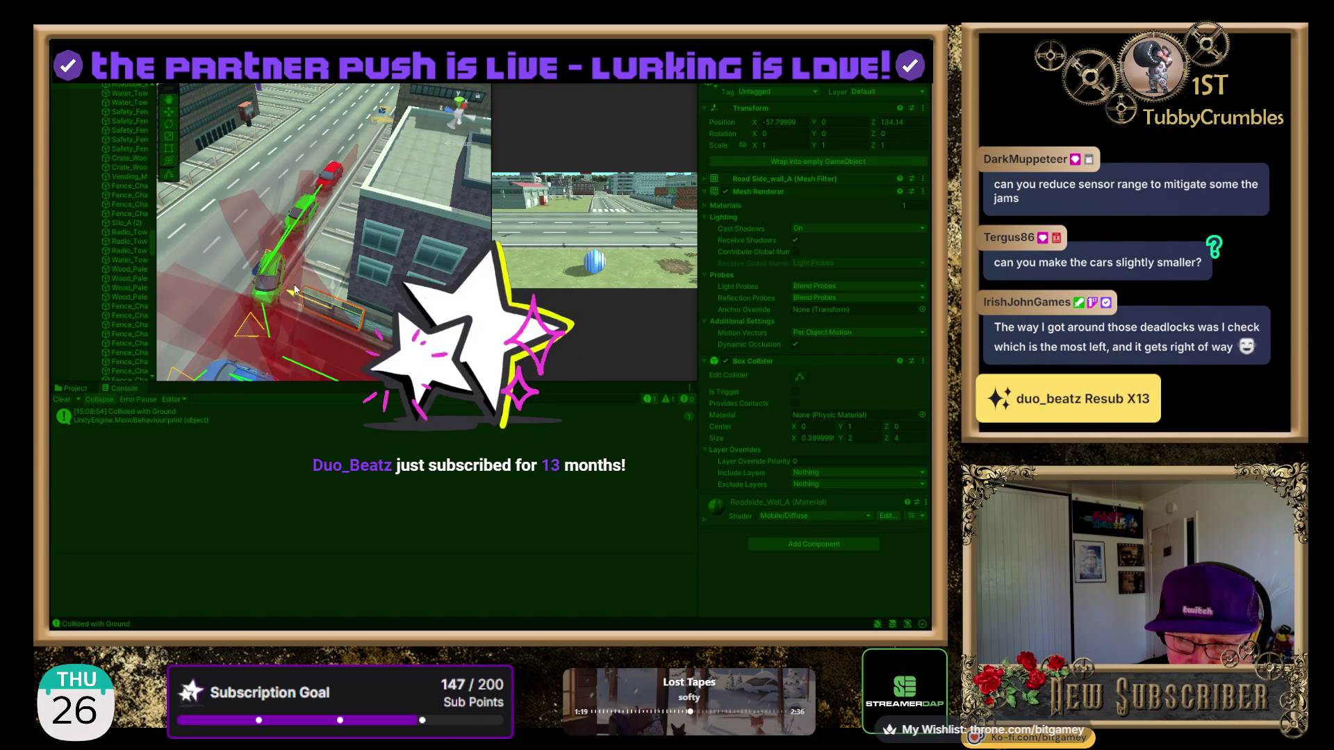
left_click(908, 125)
type("134")
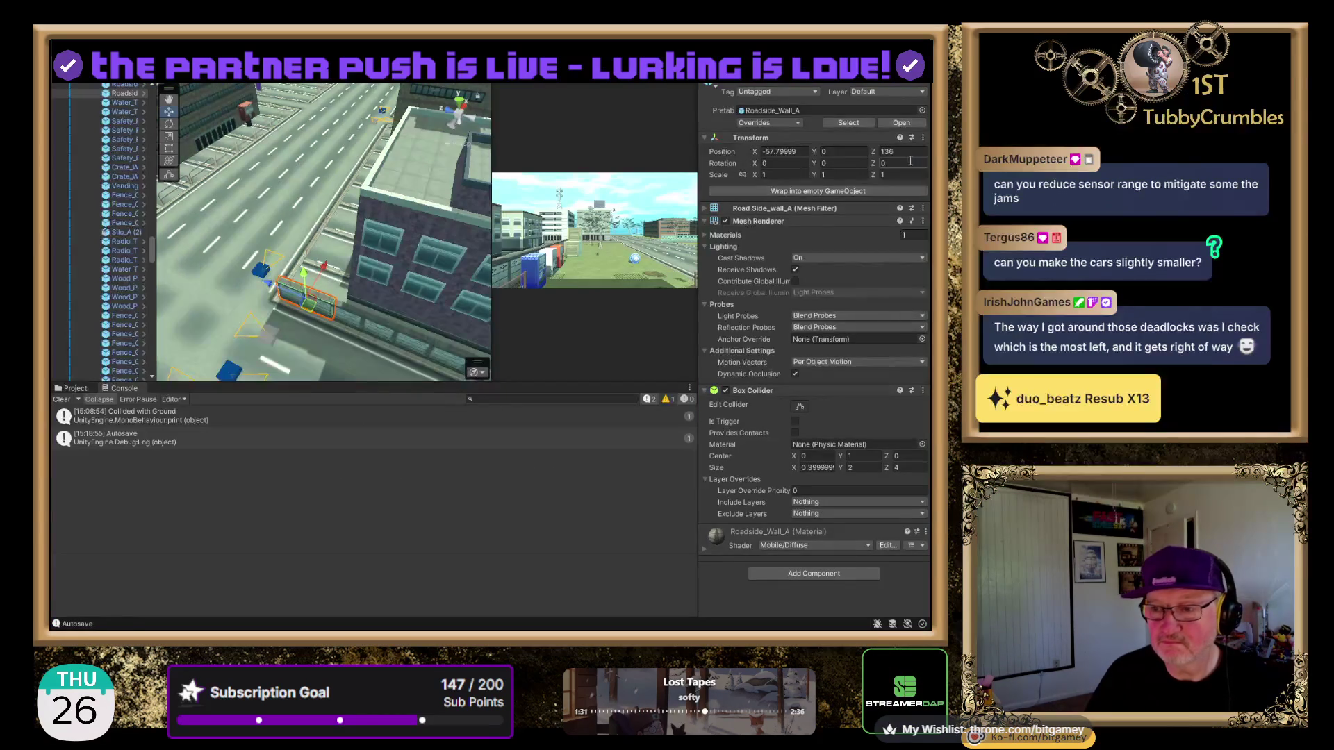
type("134")
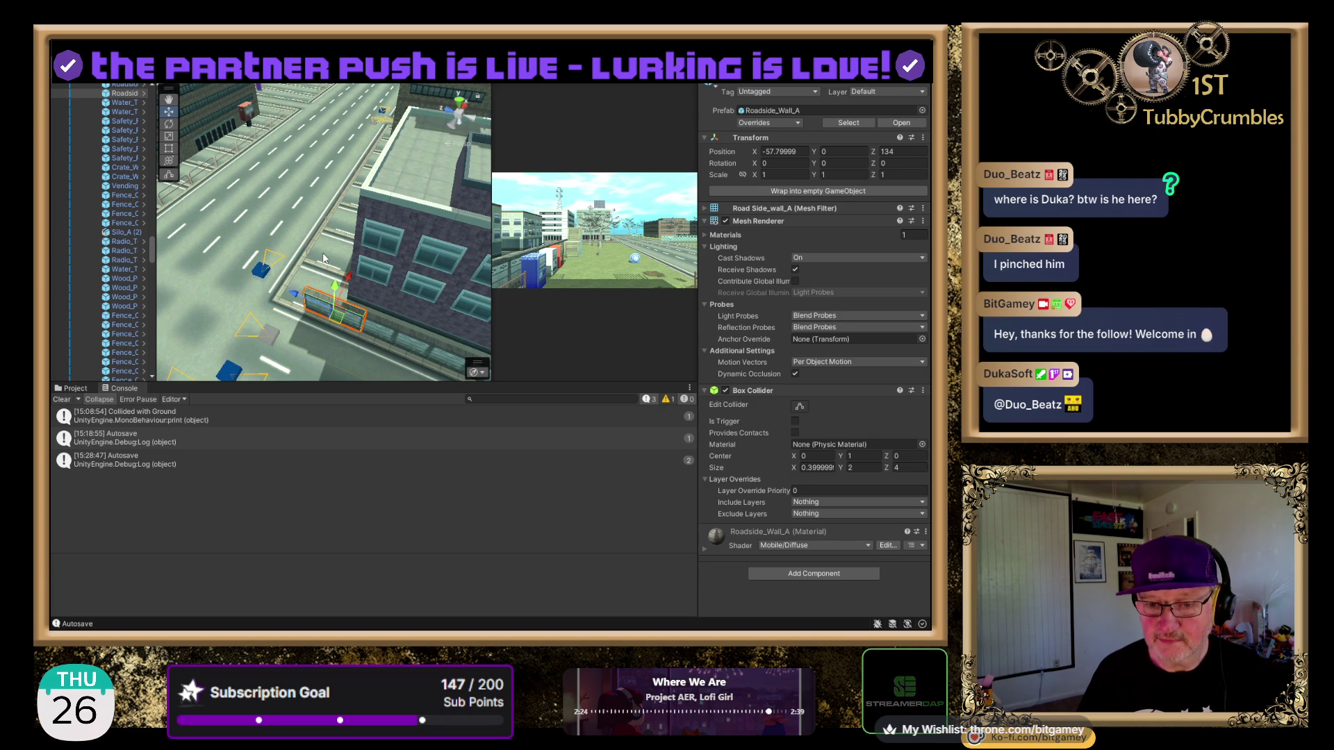
- Enter Play mode, orbit over the intersection to watch traffic, and select a green AI car
left_click_drag(356, 233, 386, 243)
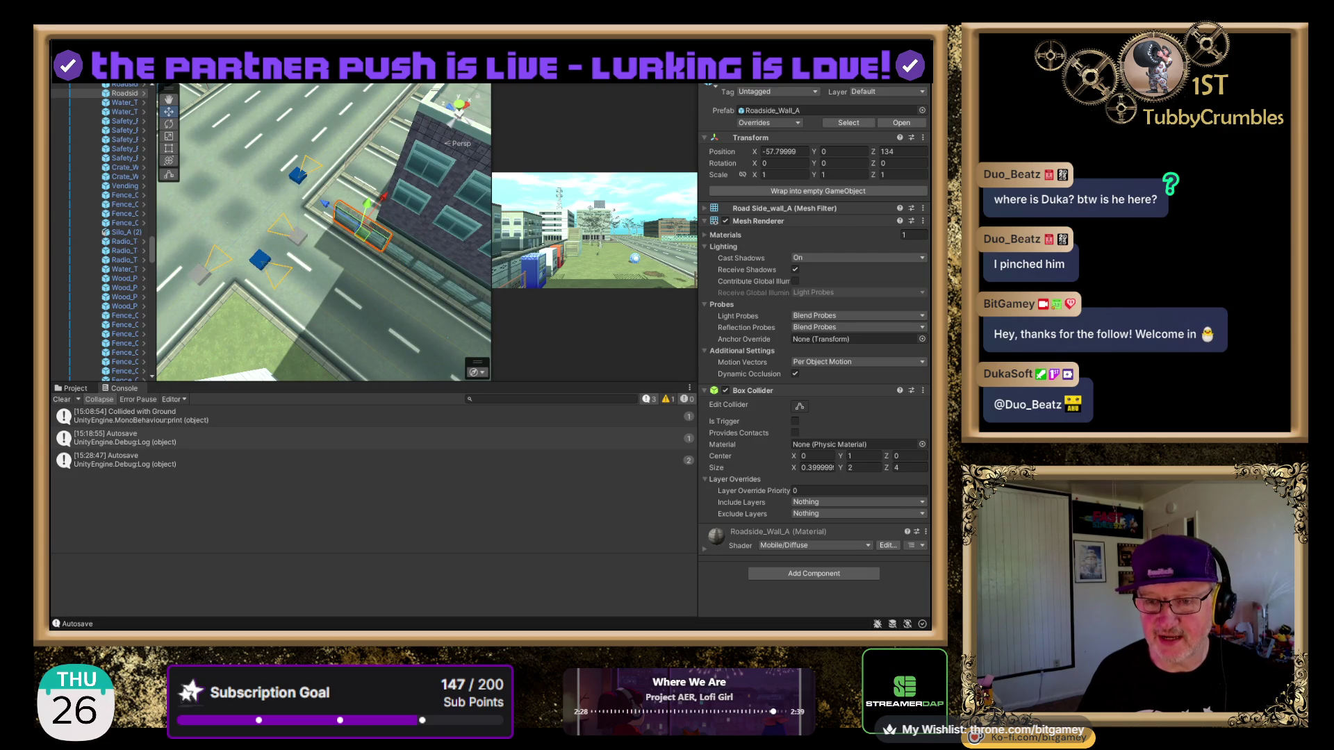
key("ctrl+p")
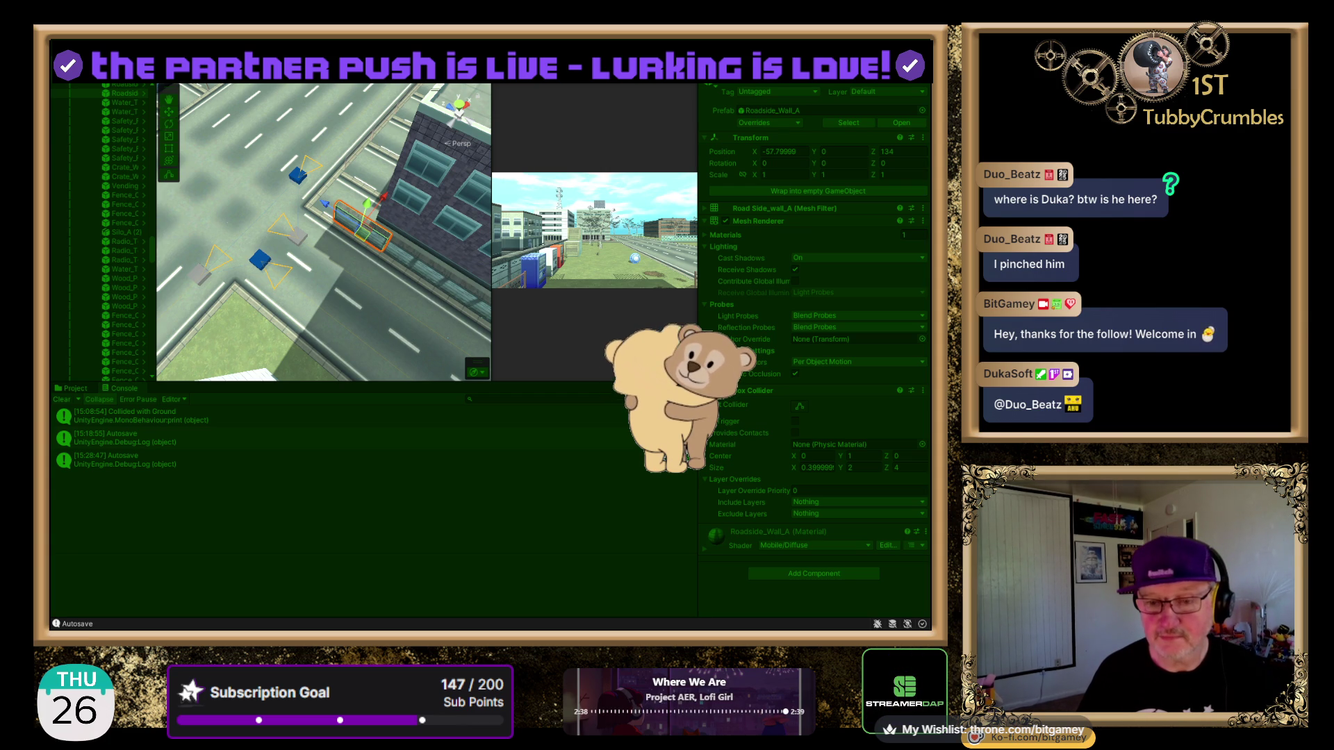
key("ctrl+p")
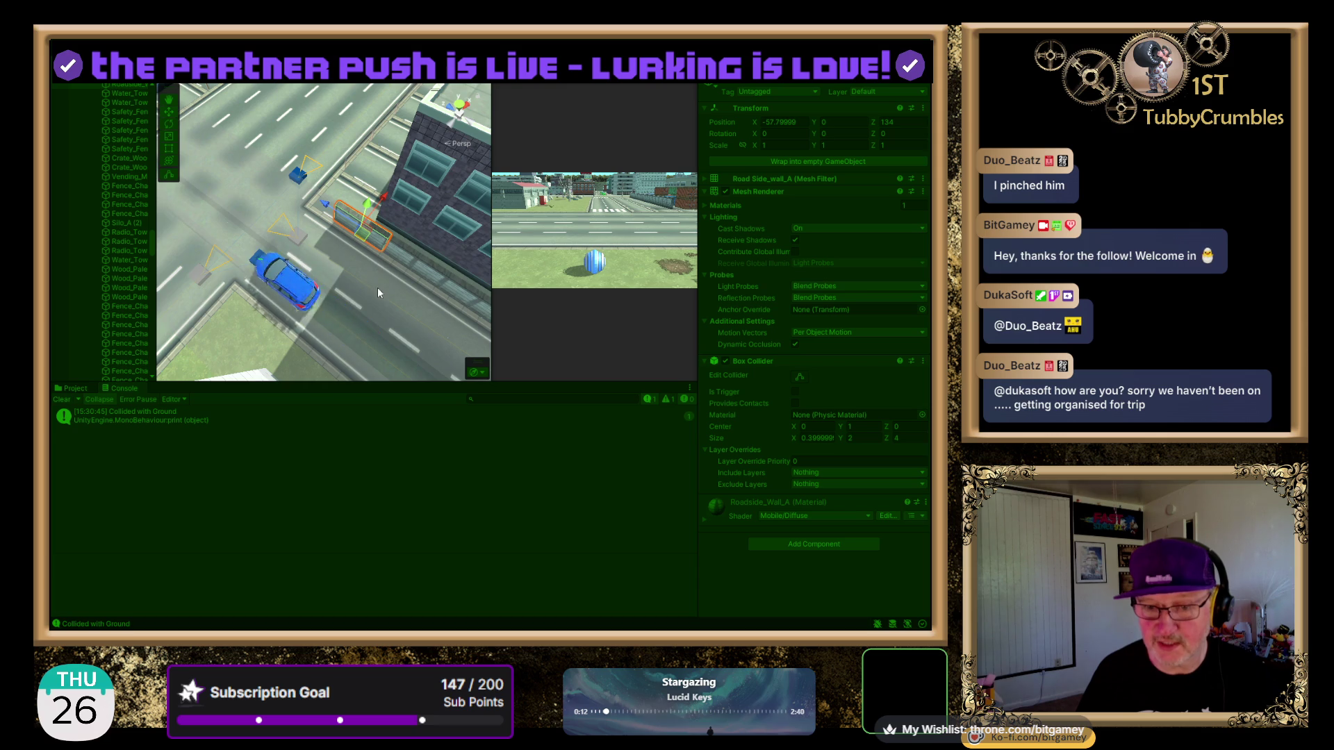
mouse_move(318, 241)
left_mouse_down()
mouse_move(259, 157)
mouse_move(238, 287)
left_mouse_up()
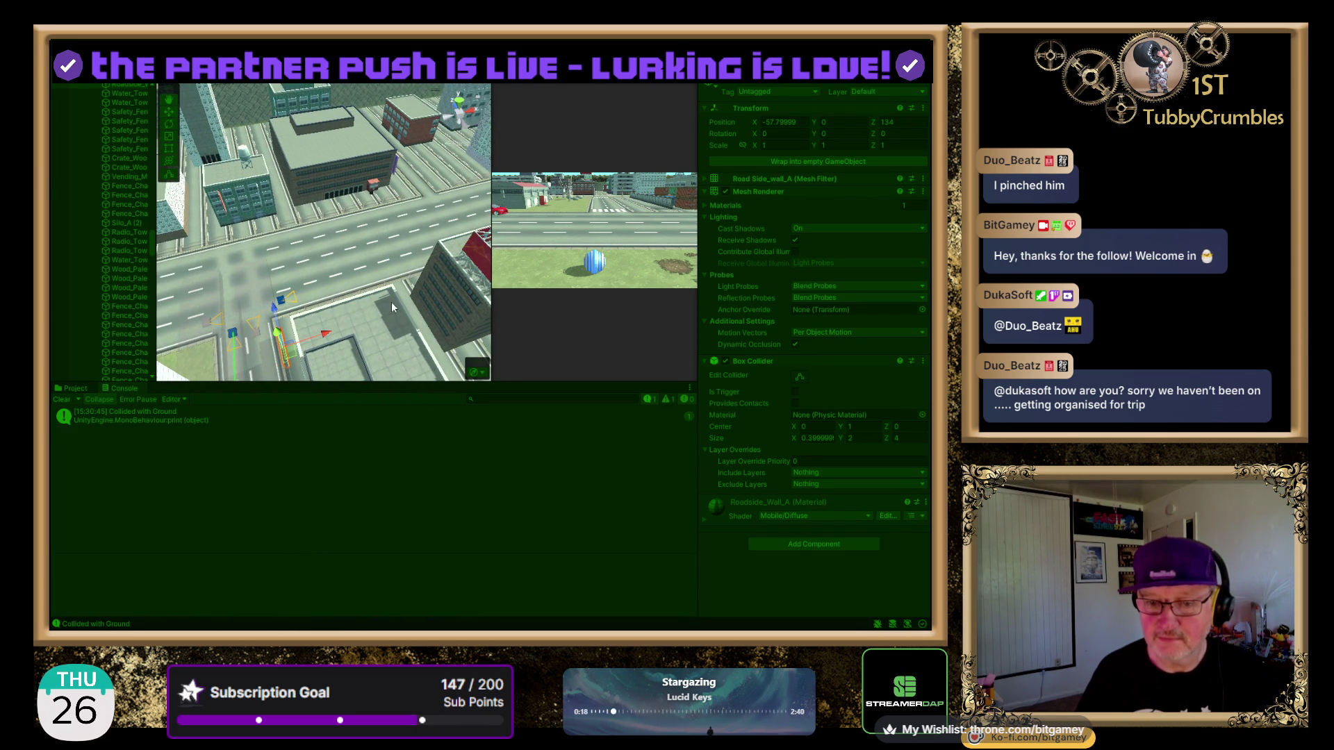
mouse_move(393, 320)
left_mouse_down()
mouse_move(289, 332)
mouse_move(145, 312)
mouse_move(518, 297)
mouse_move(598, 497)
mouse_move(440, 391)
mouse_move(421, 401)
mouse_move(373, 380)
left_mouse_up()
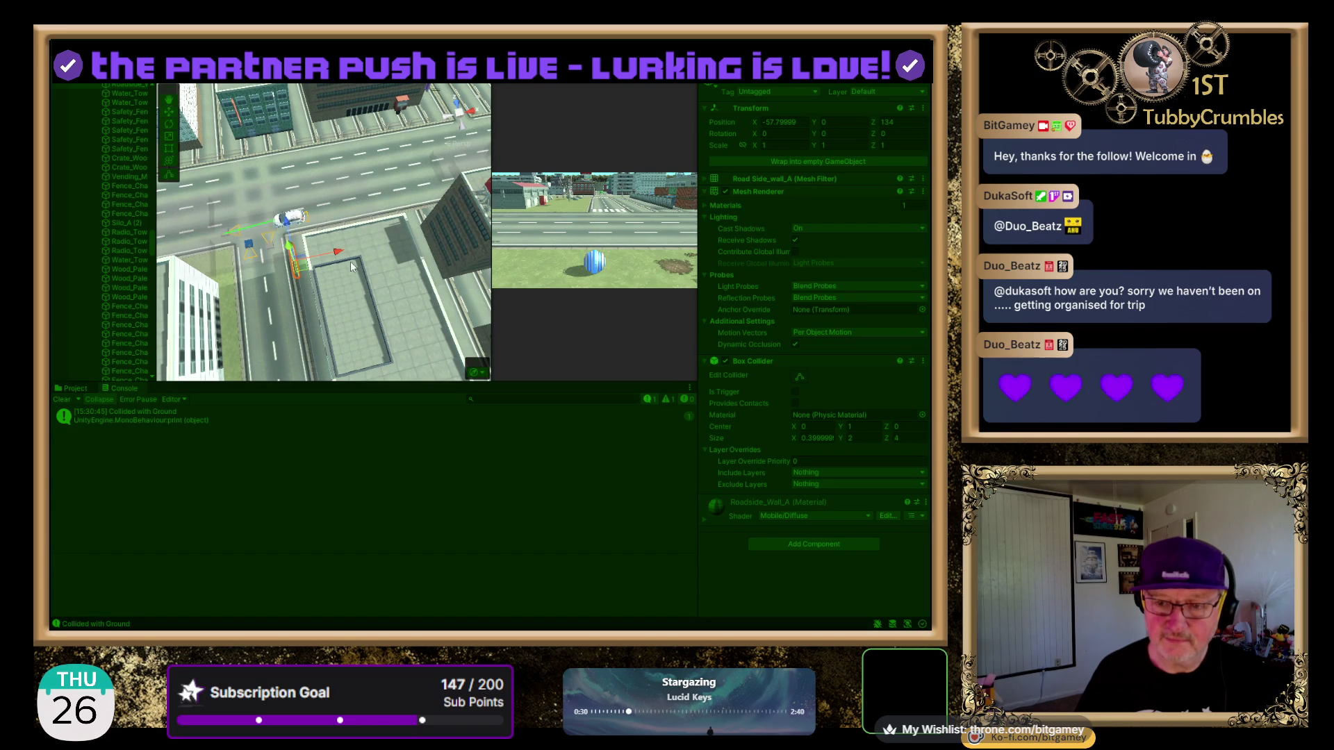
mouse_move(397, 298)
left_mouse_down()
mouse_move(328, 295)
mouse_move(139, 238)
mouse_move(383, 317)
mouse_move(416, 145)
left_mouse_up()
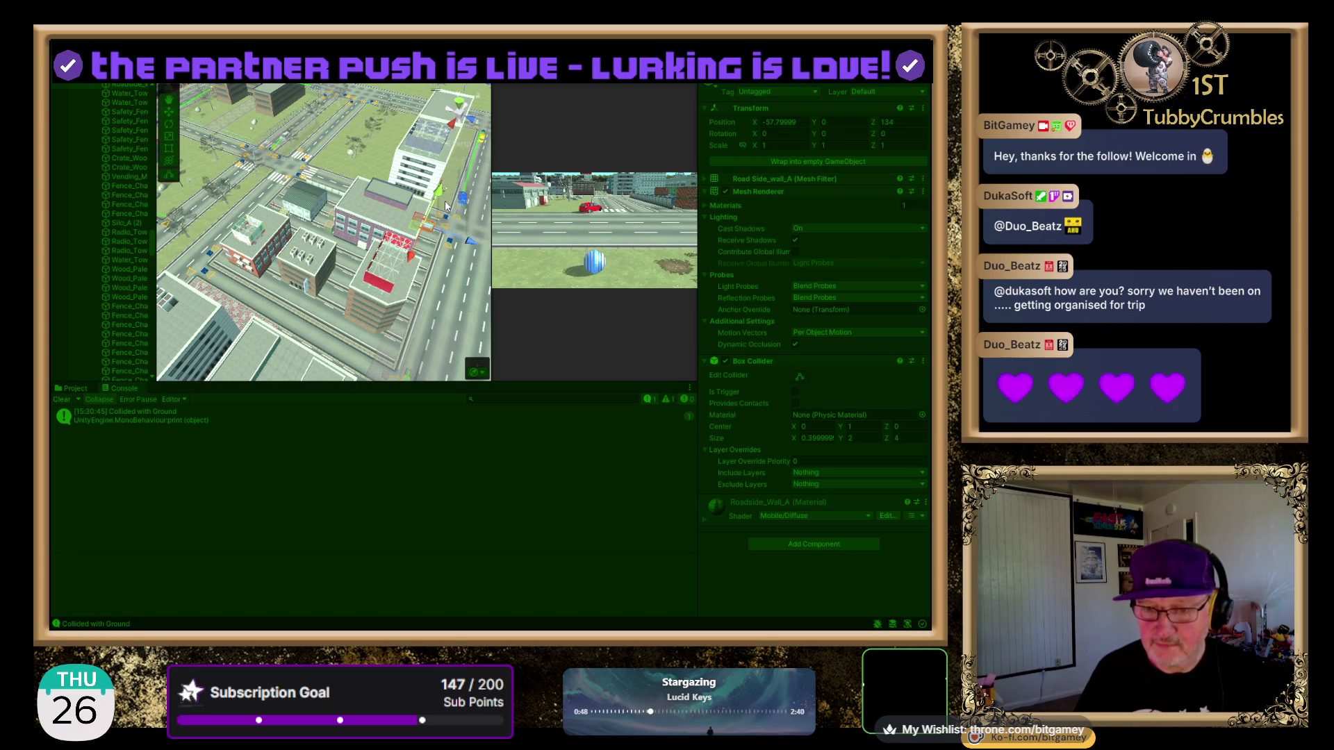
left_click(448, 312)
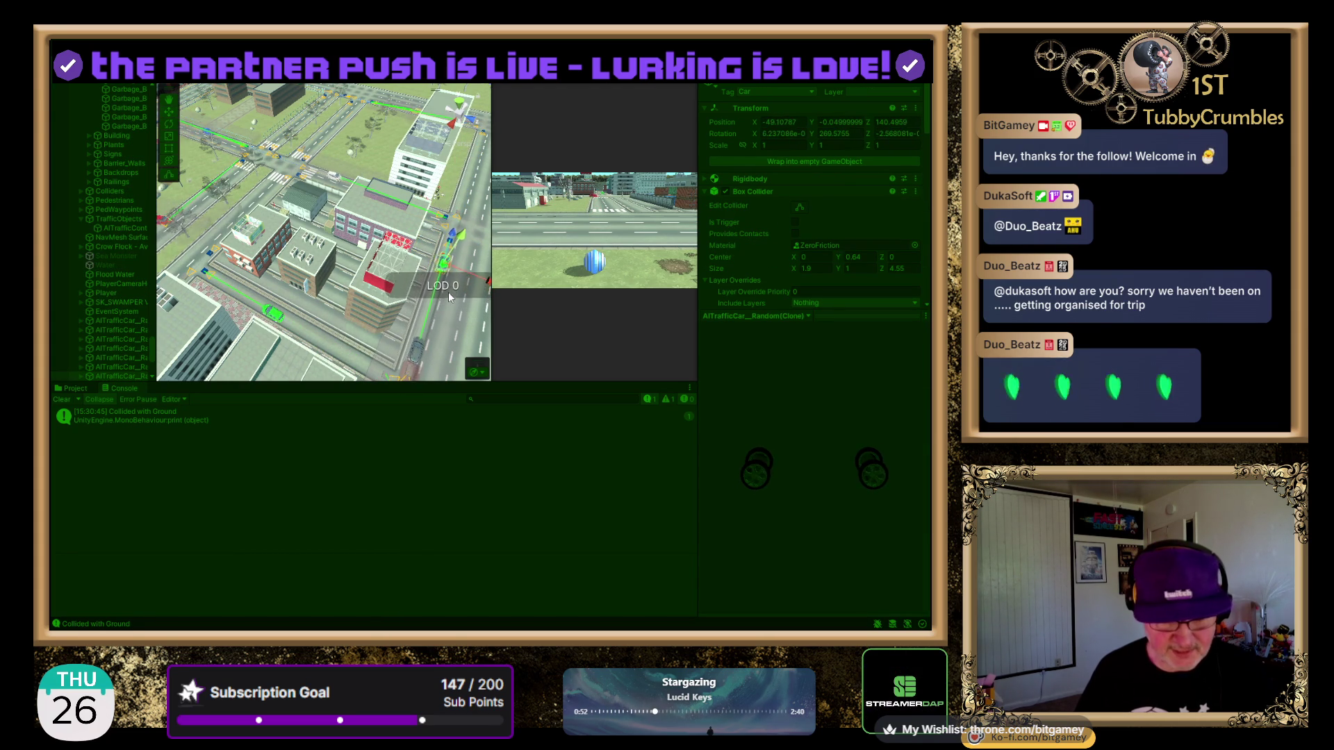
- Frame the selected green traffic car, follow it through the intersection, then exit Play mode
key("f")
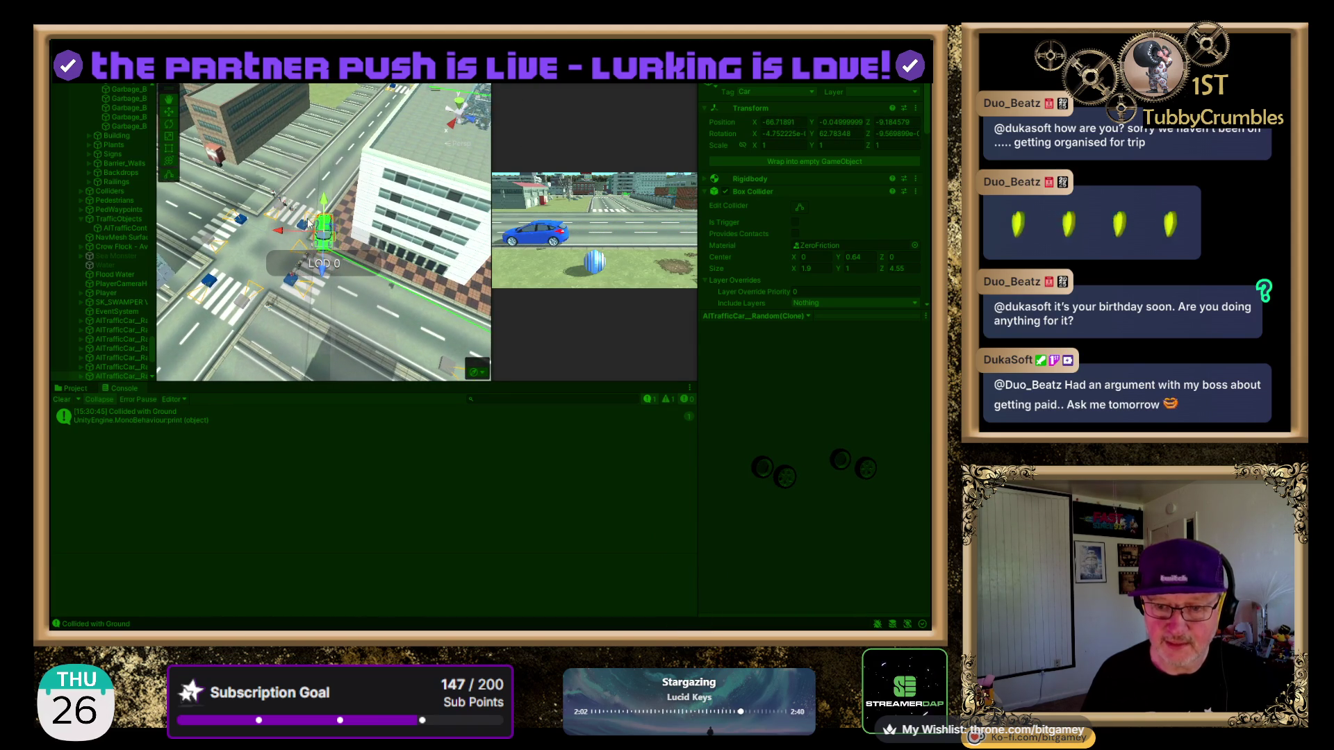
scroll(305, 224, "up", 5)
mouse_move(392, 229)
left_mouse_down()
mouse_move(383, 108)
mouse_move(419, 139)
mouse_move(448, 133)
left_mouse_up()
scroll(397, 203, "down", 6)
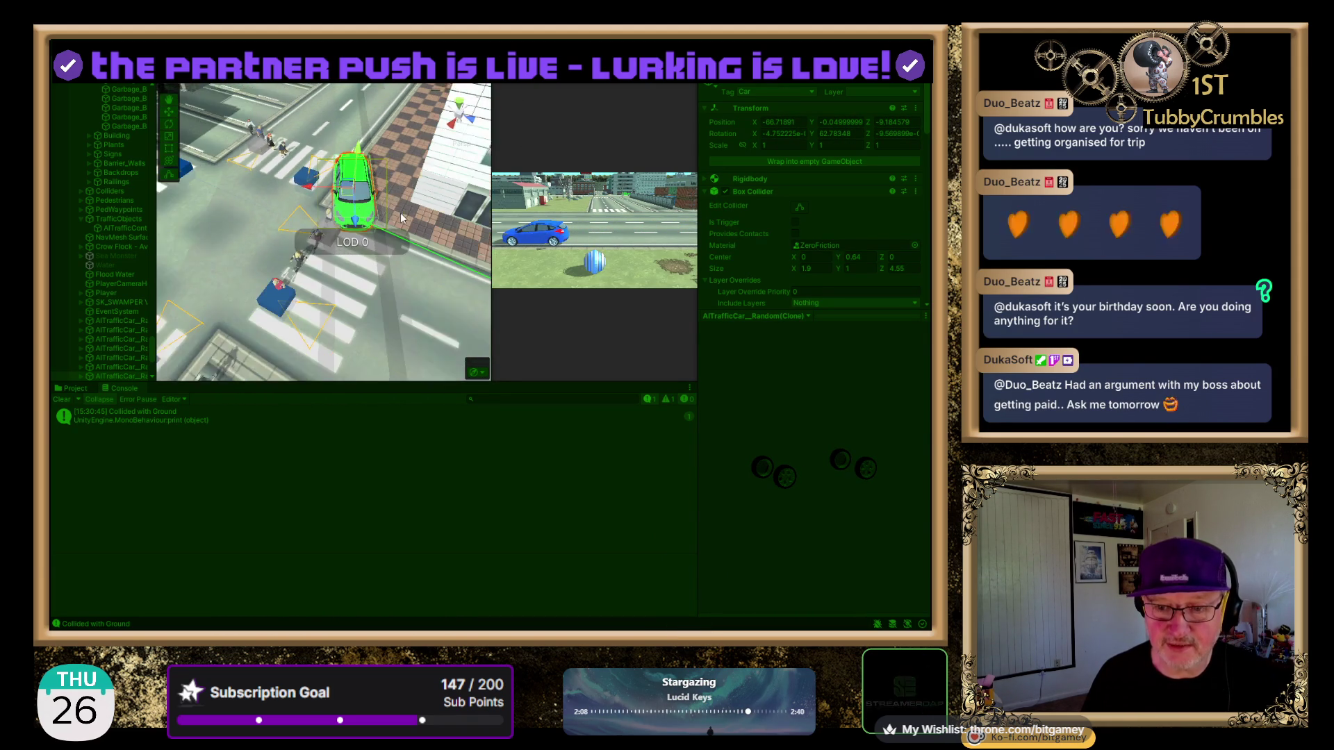
scroll(393, 202, "down", 2)
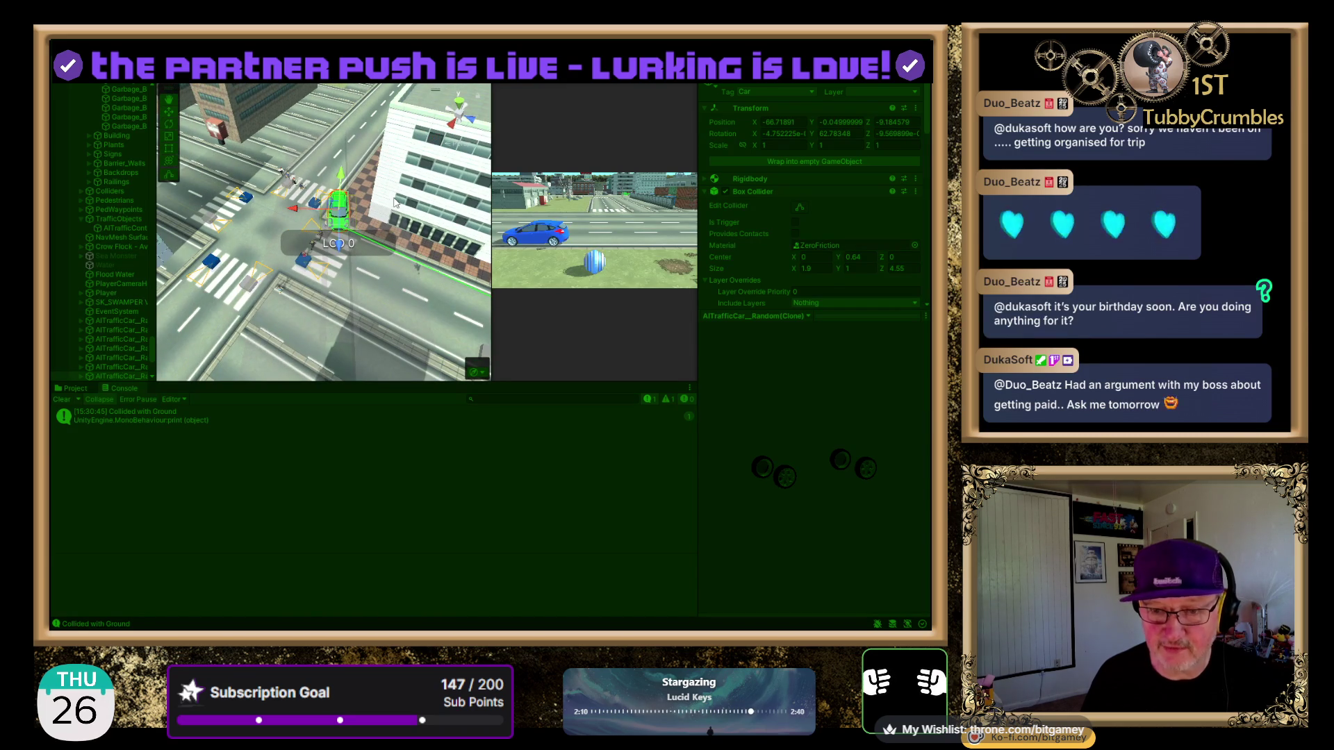
key("ctrl+p")
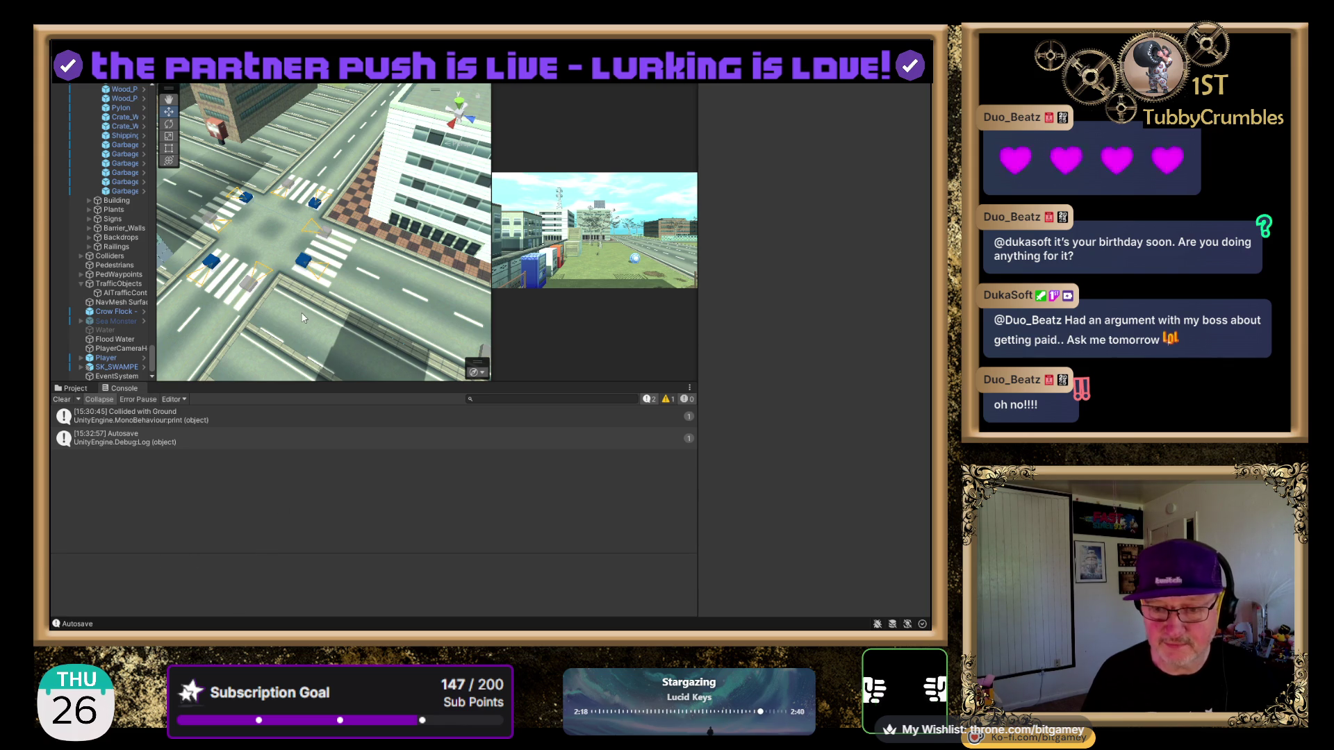
- Zoom out and pan the Scene view to reveal more of the city buildings
scroll(302, 317, "down", 3)
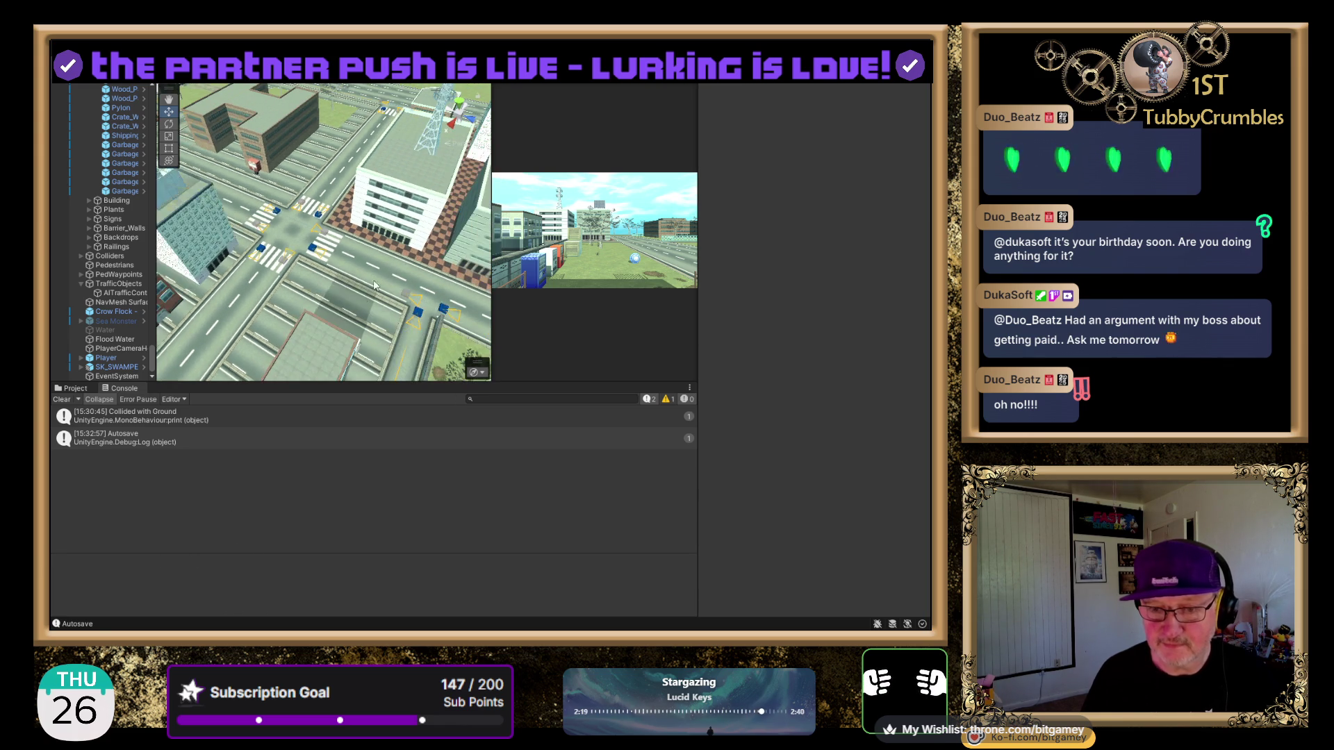
left_click_drag(374, 285, 425, 317)
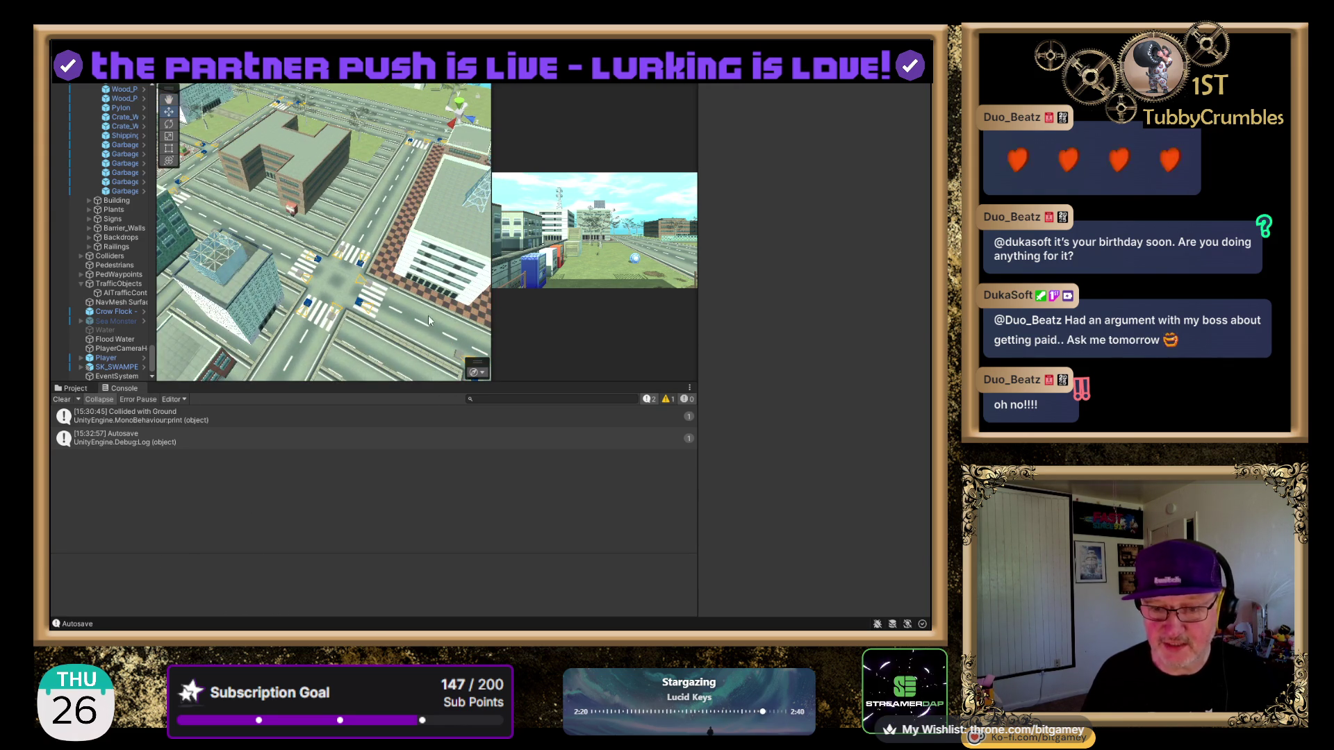